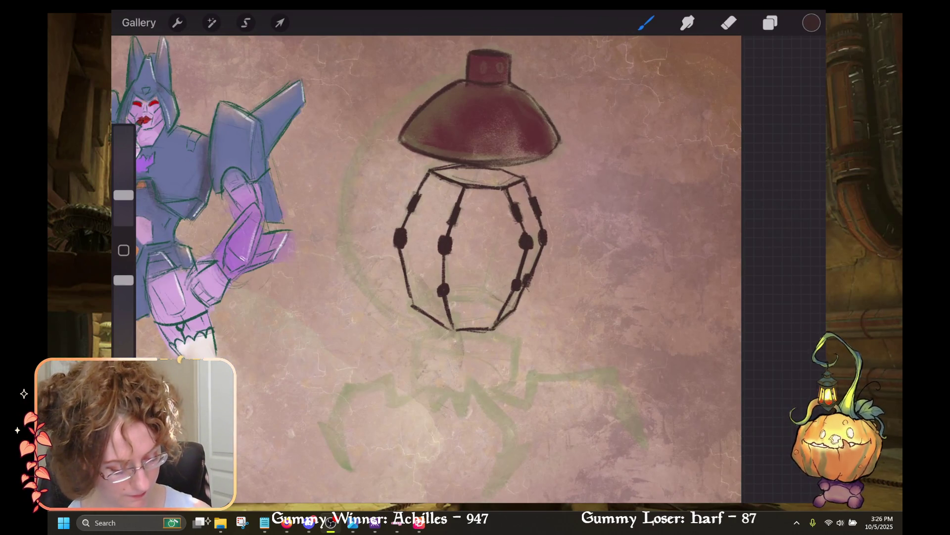
# Step: Pick a dark drawing colour from the Palettes
pyautogui.click(770, 23)
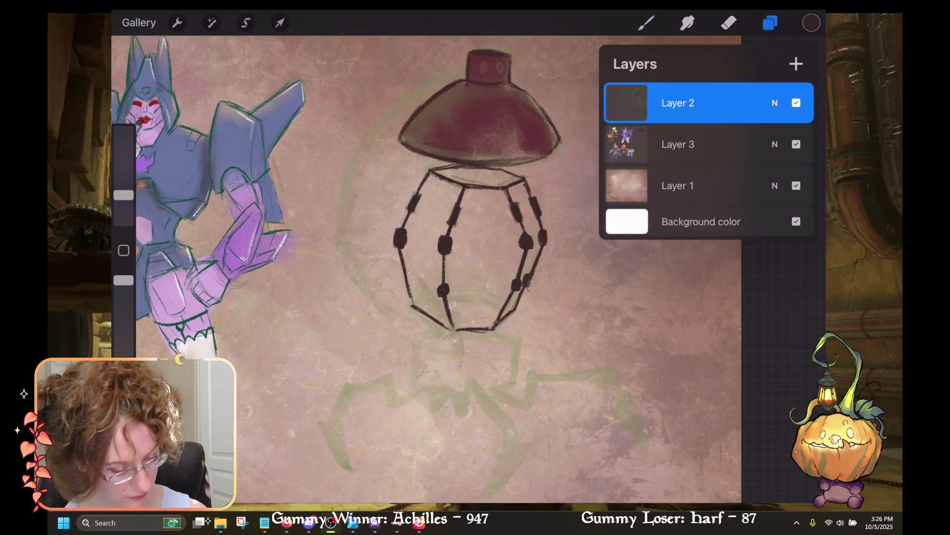
pyautogui.click(679, 144)
pyautogui.click(811, 23)
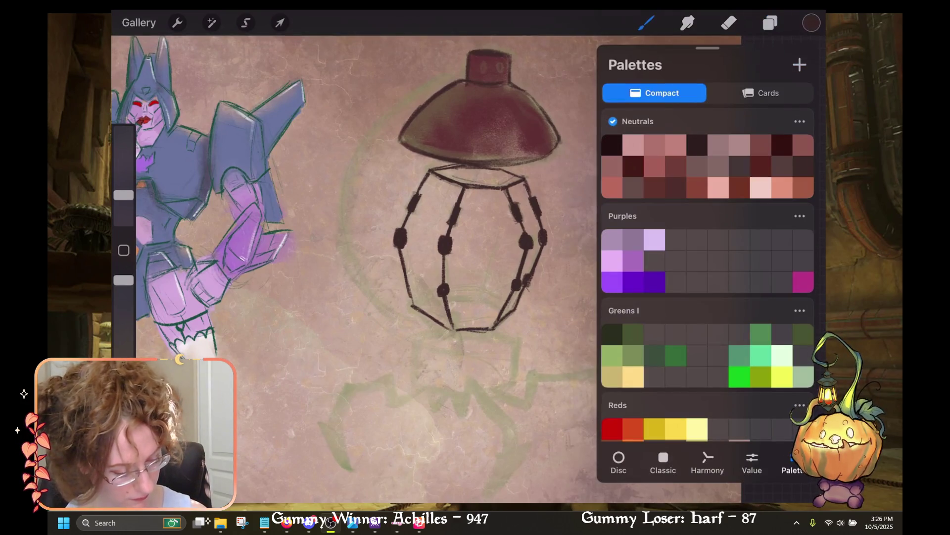
pyautogui.click(811, 23)
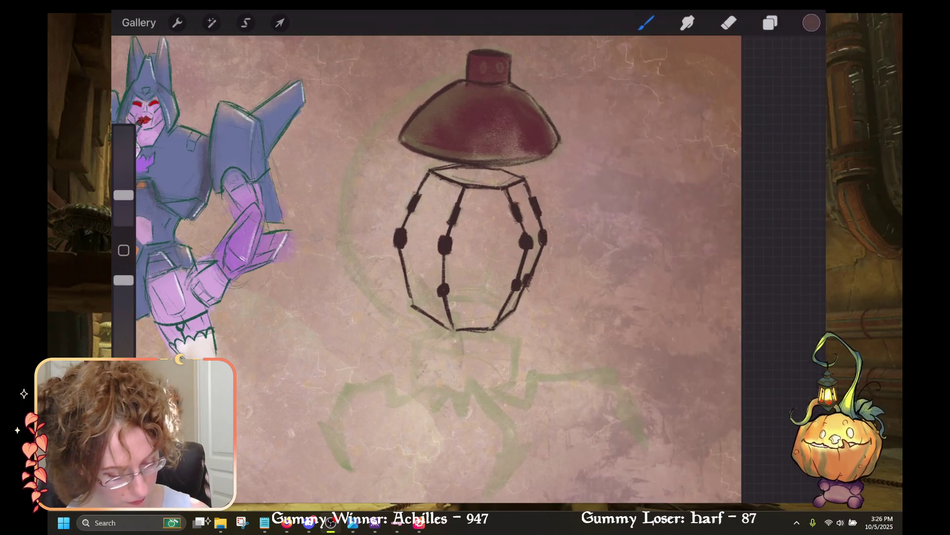
# Step: Sketch the lantern cage's bottom edge, redrawing it once, and check the new Layer 4
pyautogui.moveTo(502, 307); pyautogui.dragTo(447, 299)
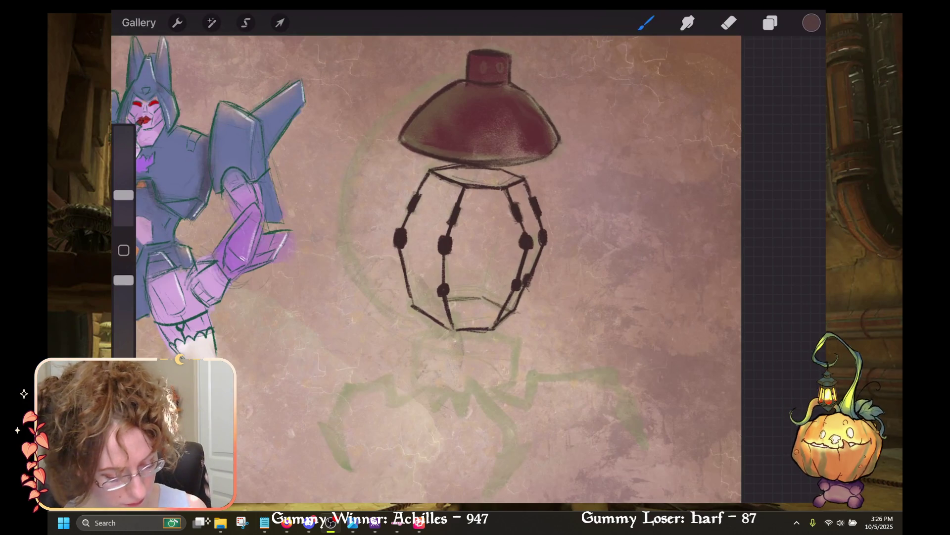
pyautogui.hotkey('ctrl', 'z')
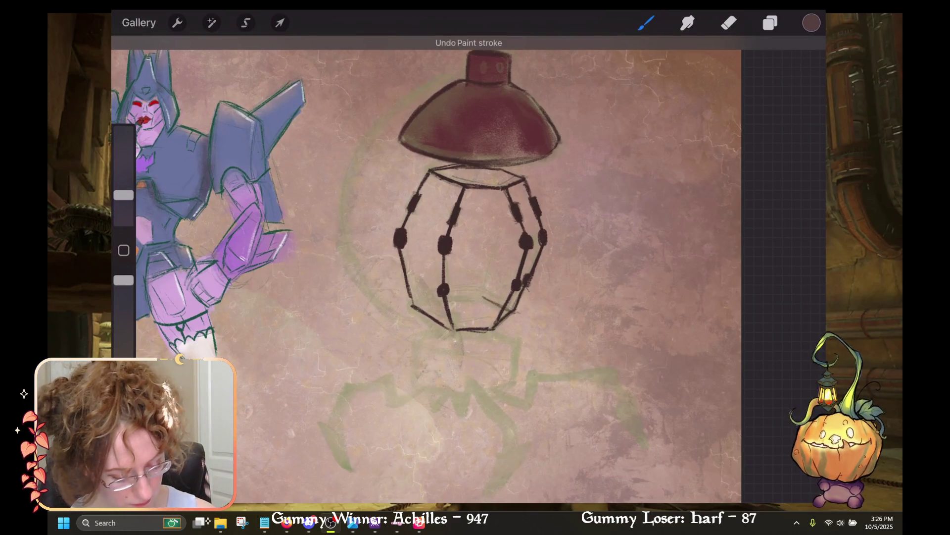
pyautogui.moveTo(447, 300)
pyautogui.mouseDown()
pyautogui.moveTo(478, 296)
pyautogui.moveTo(417, 309)
pyautogui.mouseUp()
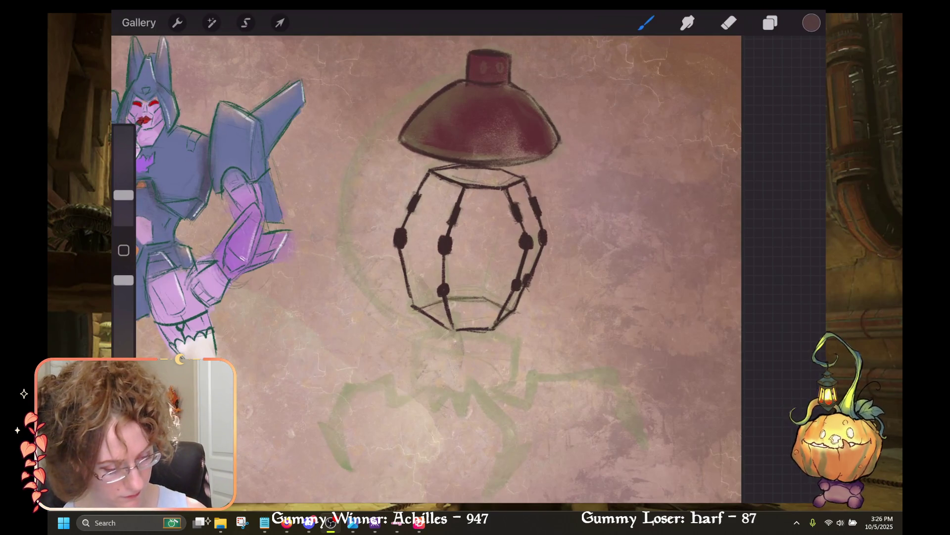
pyautogui.click(771, 22)
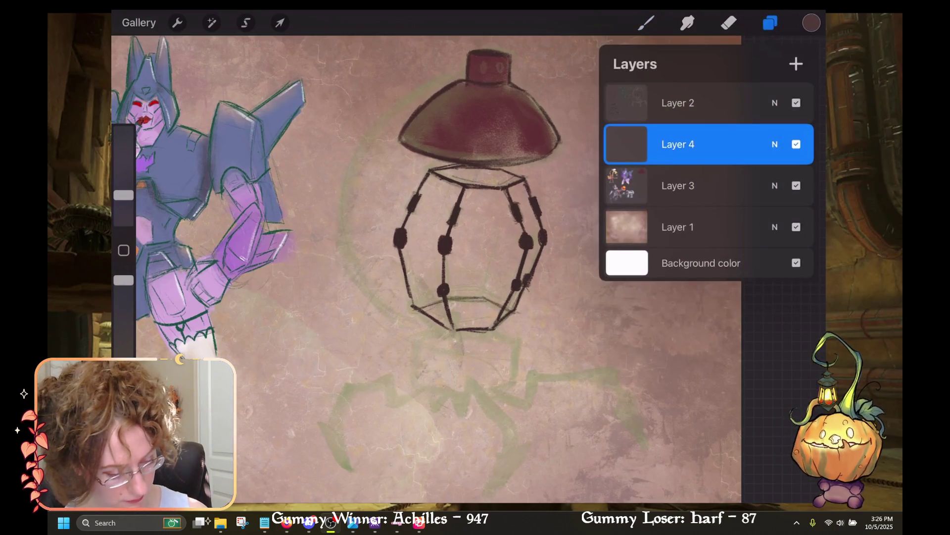
# Step: Select the drawing layer and add a small bead on the cage's left edge
pyautogui.click(678, 103)
pyautogui.click(771, 22)
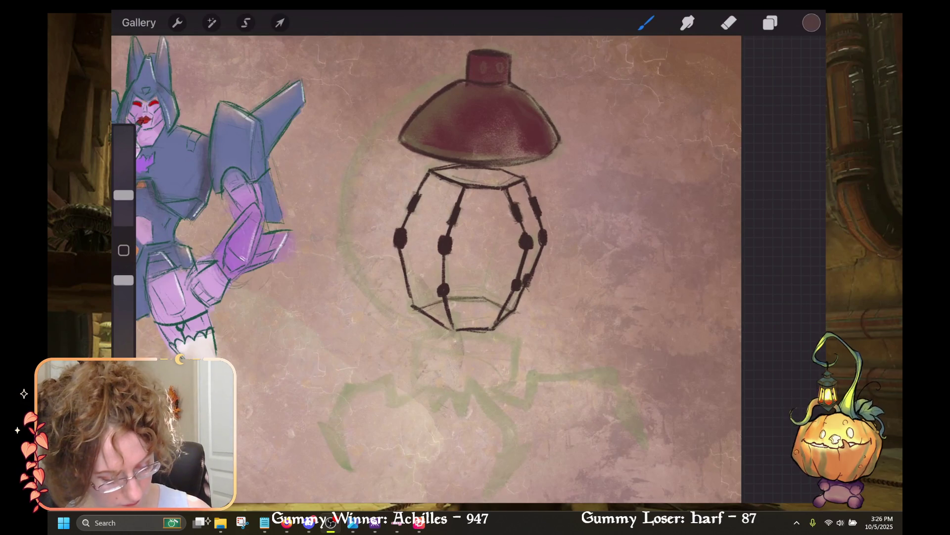
pyautogui.click(408, 279)
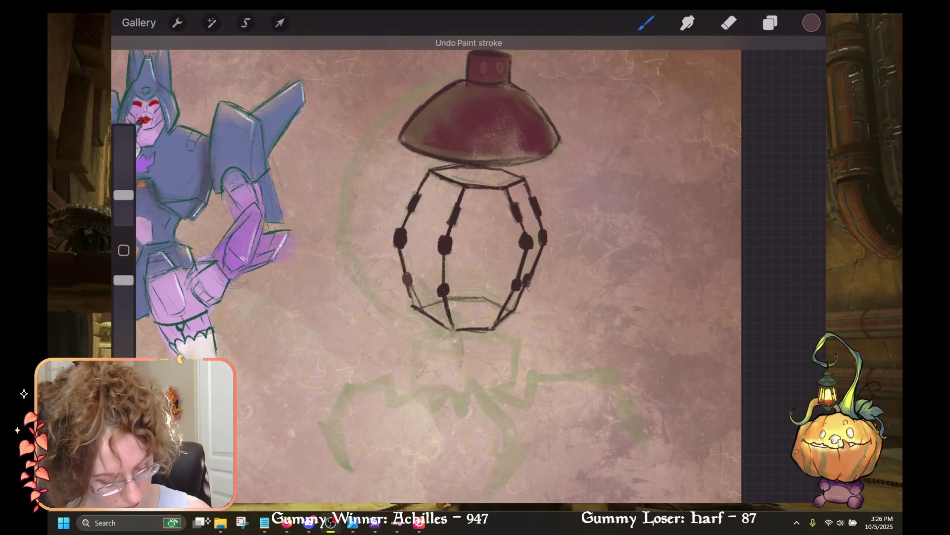
pyautogui.click(729, 22)
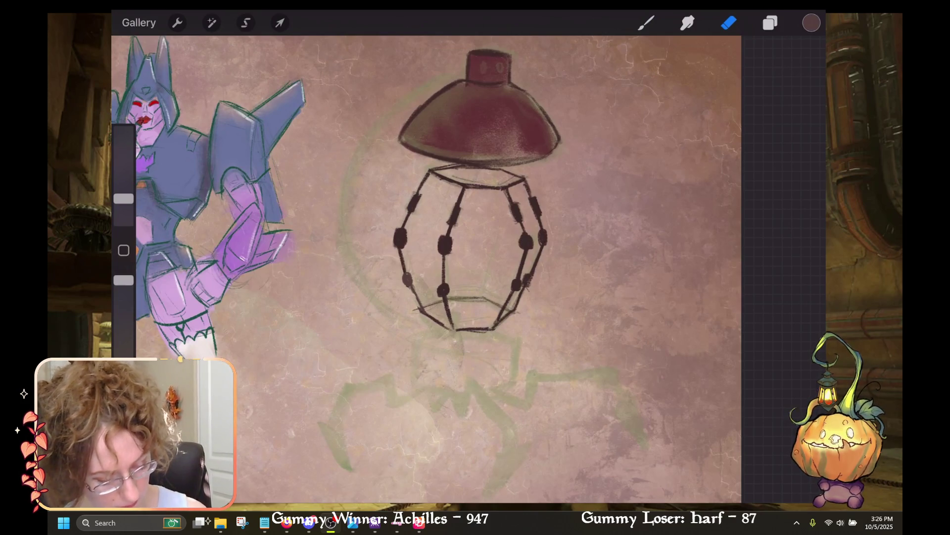
pyautogui.click(646, 22)
pyautogui.click(770, 22)
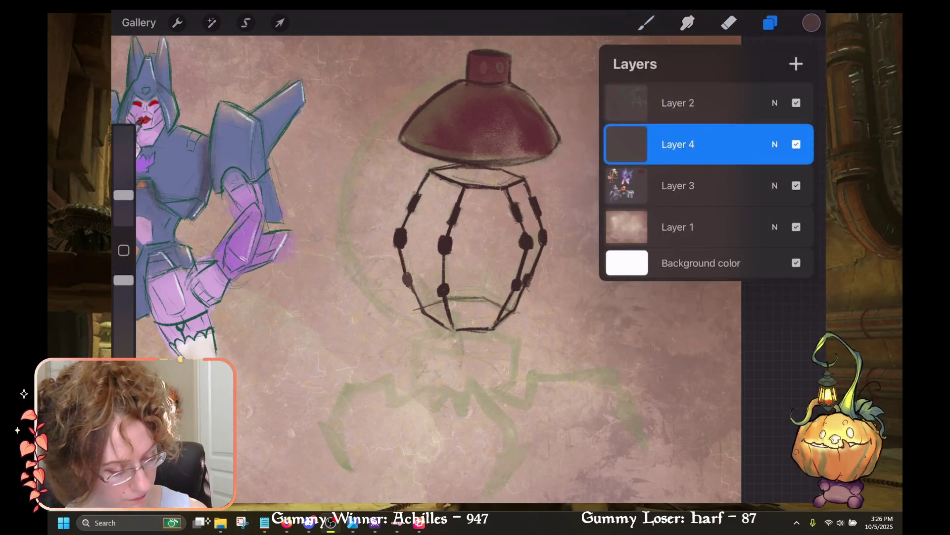
pyautogui.click(770, 22)
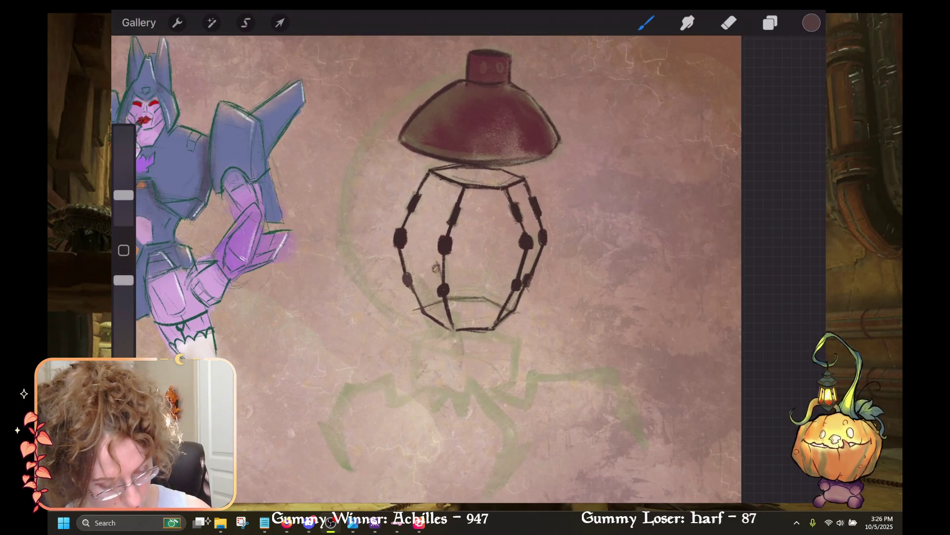
# Step: Draw thin vertical back bars inside the cage and a dash on its right, redoing slanted strokes
pyautogui.moveTo(430, 250); pyautogui.dragTo(436, 268)
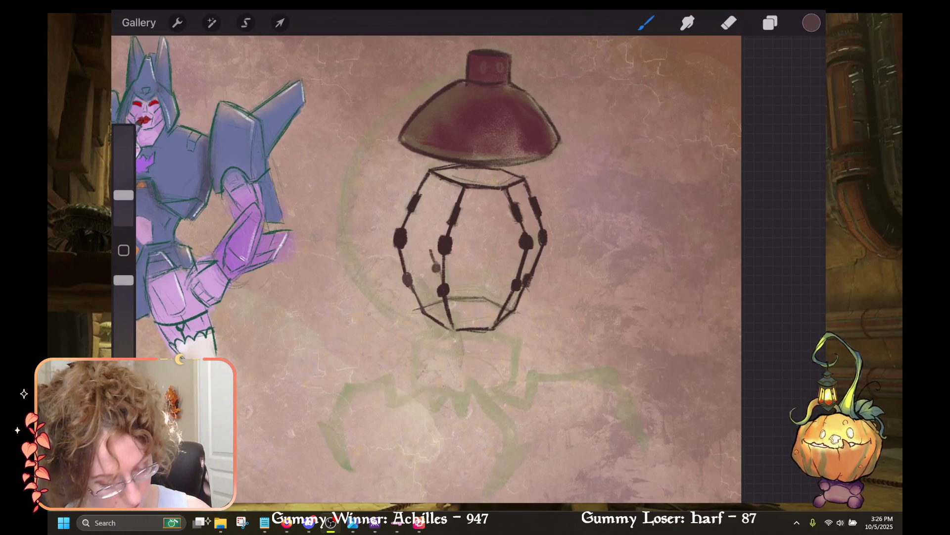
pyautogui.hotkey('ctrl', 'z')
pyautogui.moveTo(436, 238)
pyautogui.mouseDown()
pyautogui.moveTo(436, 263)
pyautogui.moveTo(435, 247)
pyautogui.mouseUp()
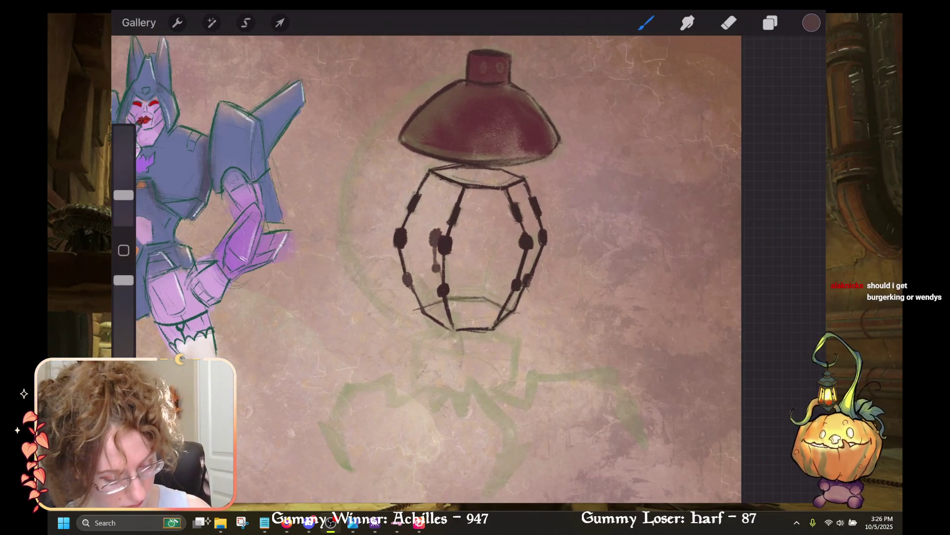
pyautogui.moveTo(449, 200); pyautogui.dragTo(442, 210)
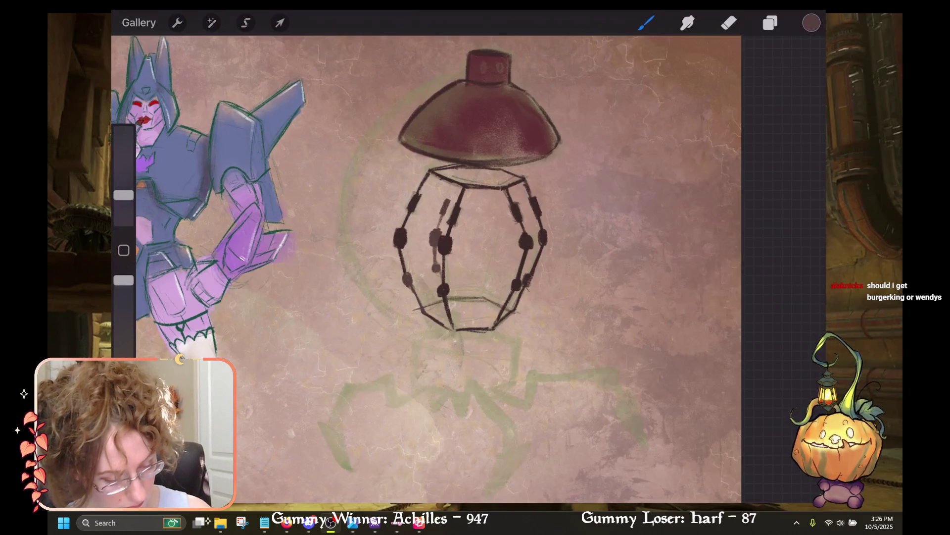
pyautogui.moveTo(461, 170); pyautogui.dragTo(451, 191)
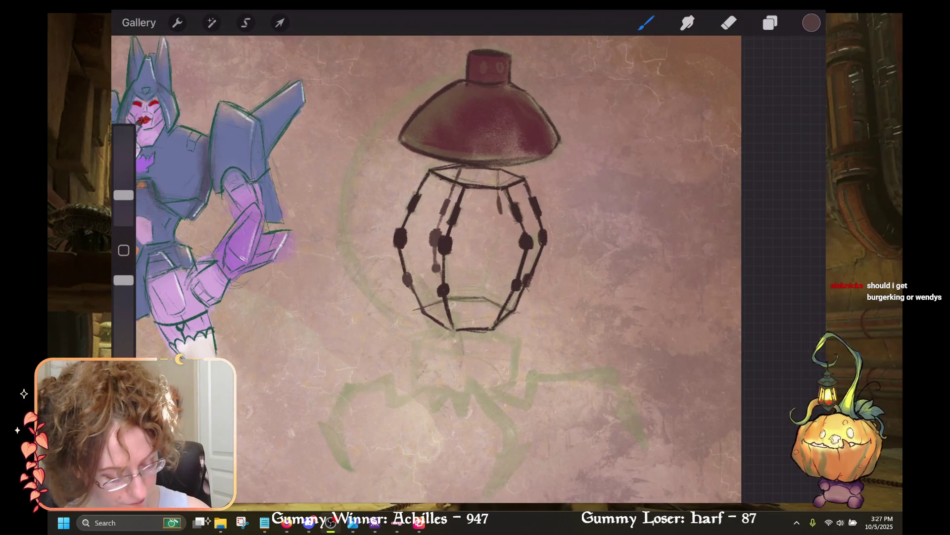
pyautogui.hotkey('ctrl', 'z')
pyautogui.moveTo(498, 200)
pyautogui.mouseDown()
pyautogui.moveTo(500, 246)
pyautogui.moveTo(483, 297)
pyautogui.mouseUp()
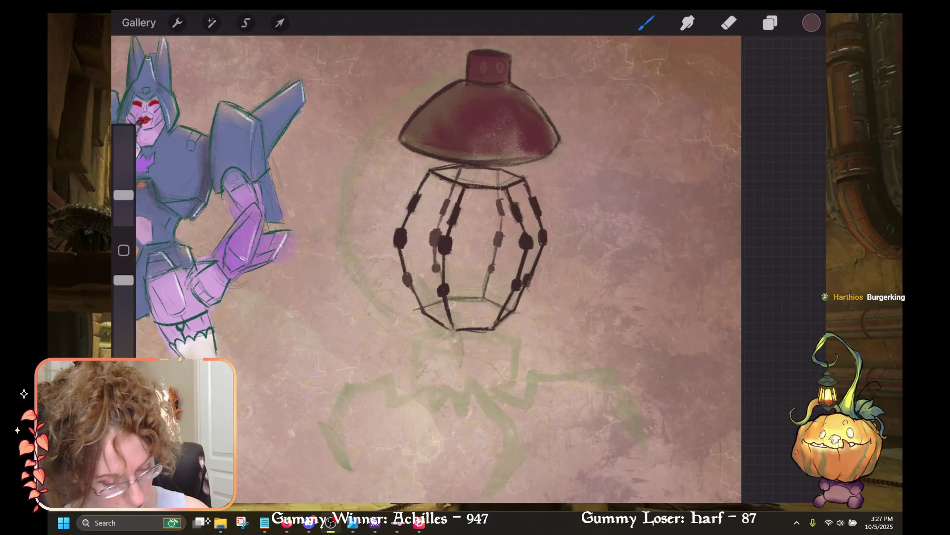
pyautogui.moveTo(470, 223); pyautogui.dragTo(413, 193)
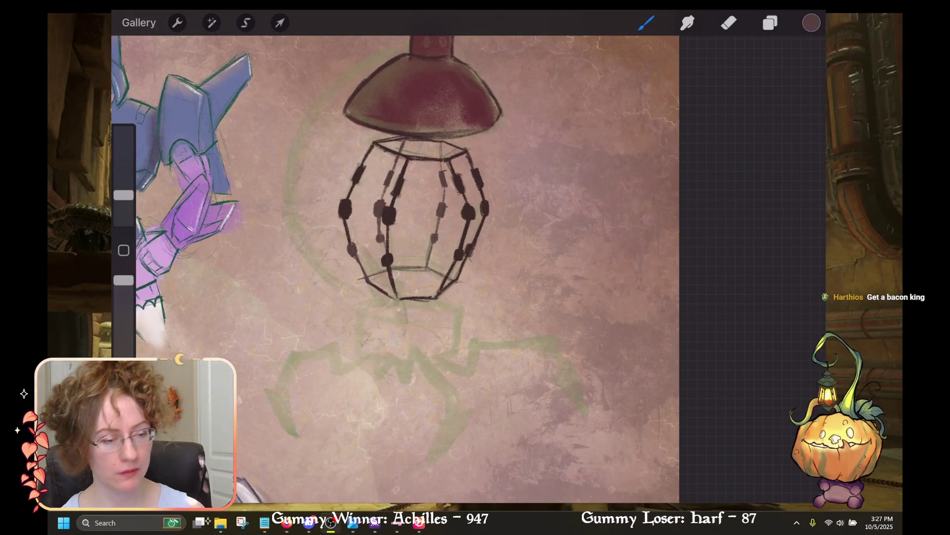
# Step: Toggle between the Eraser and Brush tools while adjusting the zoom
pyautogui.scroll(3, 396, 223)
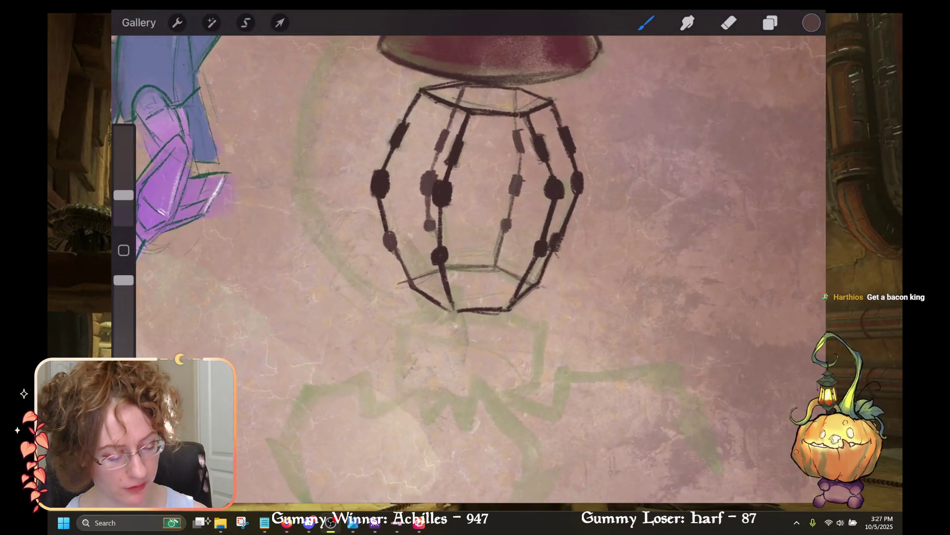
pyautogui.press('e')
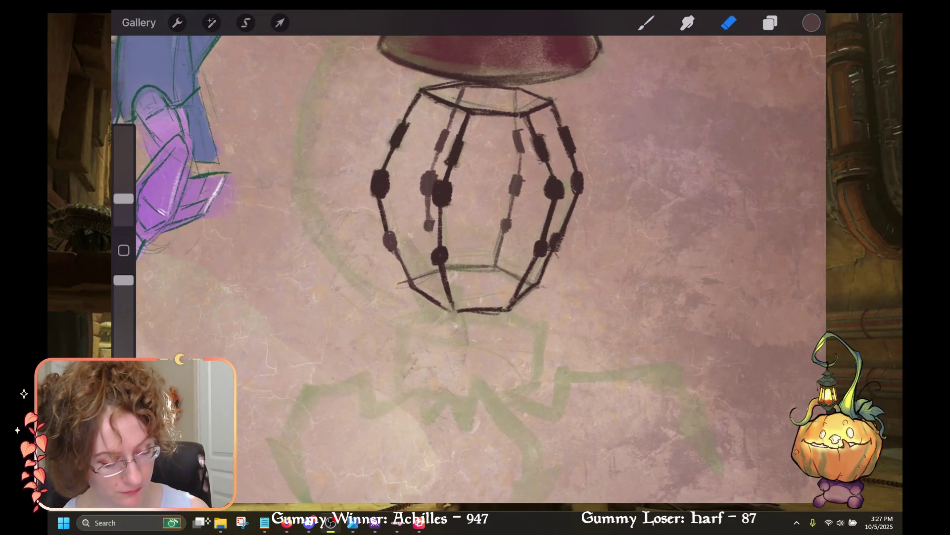
pyautogui.press('b')
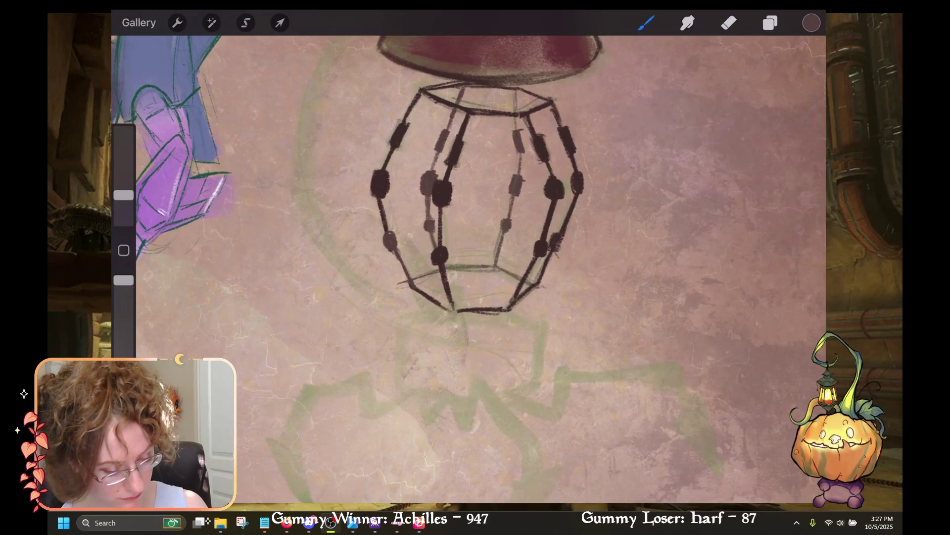
pyautogui.press('e')
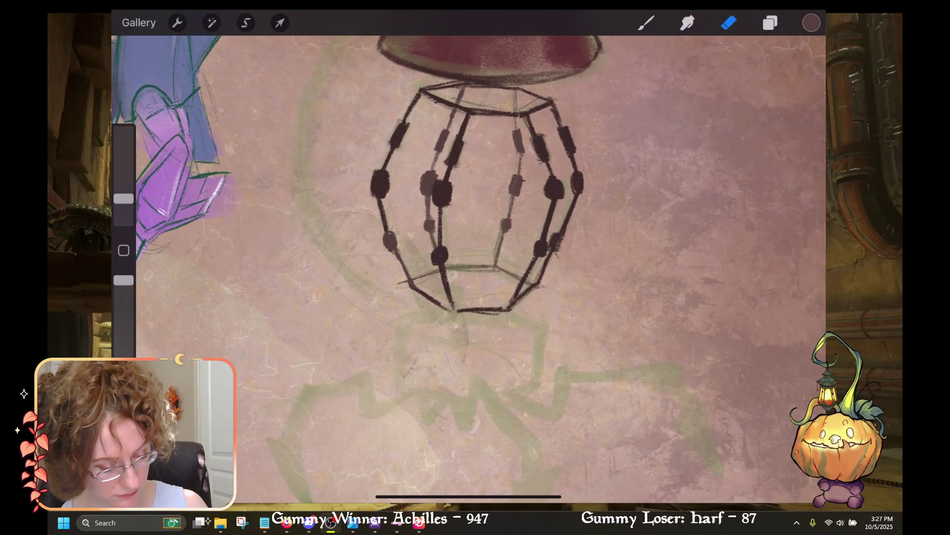
pyautogui.scroll(3, 469, 267)
pyautogui.press('b')
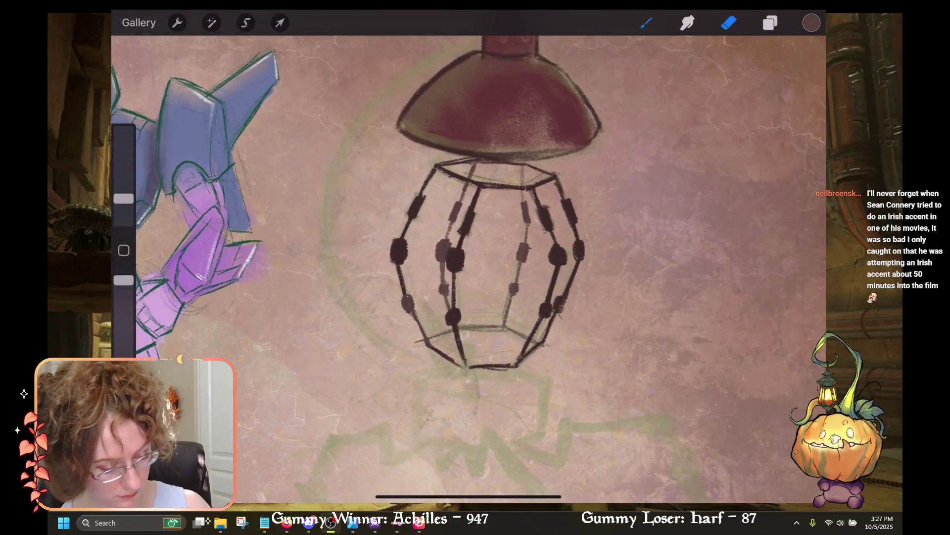
pyautogui.scroll(-5, 469, 268)
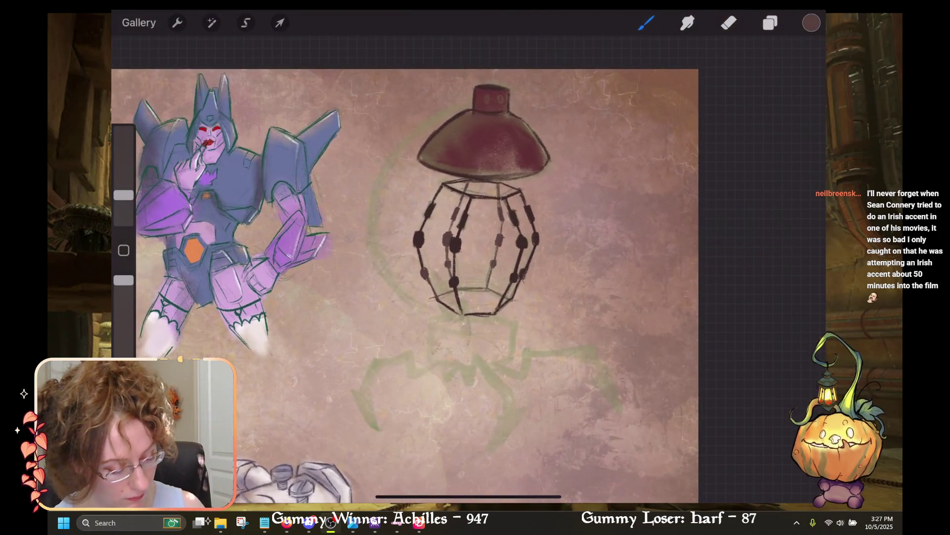
# Step: Select Layer 2 and paint a thick dark band along the cage's bottom rim
pyautogui.click(770, 23)
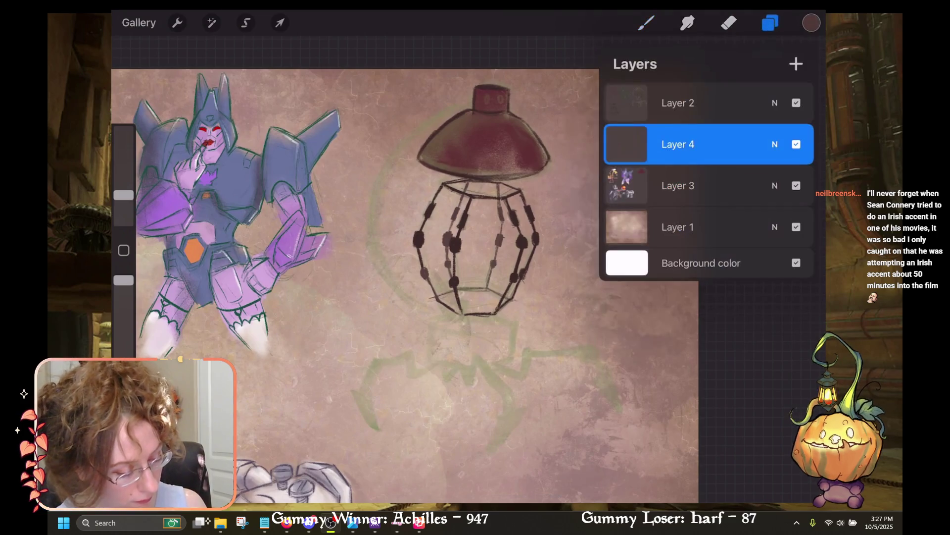
pyautogui.click(683, 102)
pyautogui.click(770, 23)
pyautogui.moveTo(438, 302)
pyautogui.mouseDown()
pyautogui.moveTo(461, 324)
pyautogui.moveTo(493, 317)
pyautogui.mouseUp()
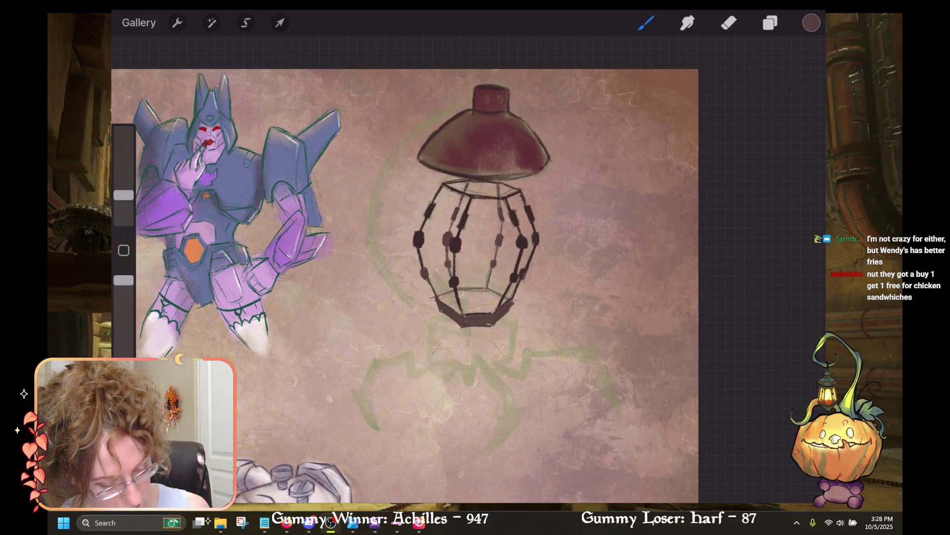
pyautogui.click(729, 22)
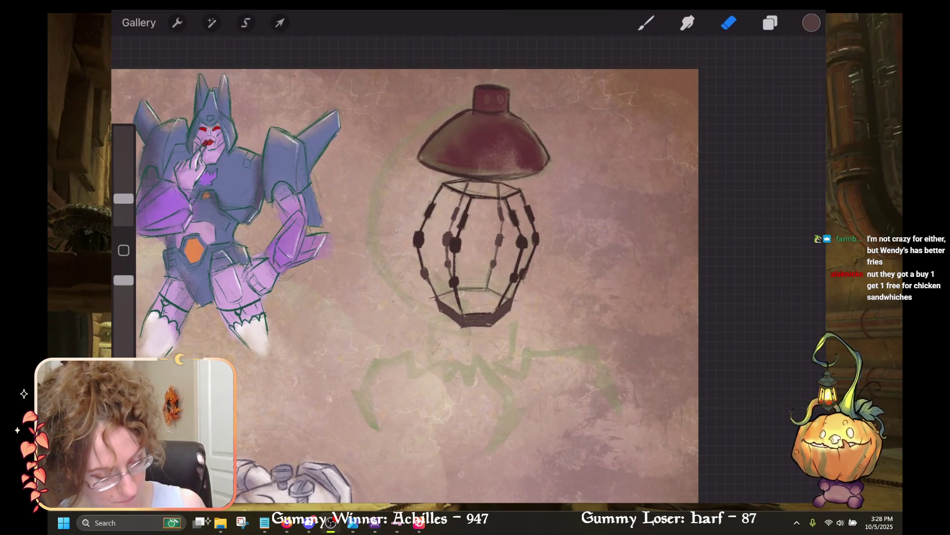
pyautogui.click(646, 23)
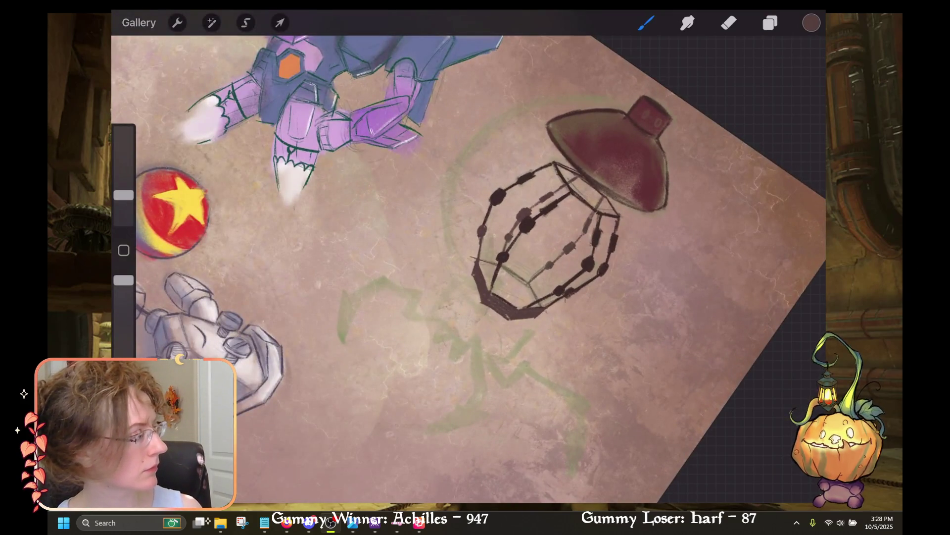
# Step: Rotate the view onto the lantern, then try and undo dark shading left of the cage
pyautogui.moveTo(544, 238); pyautogui.dragTo(495, 233)
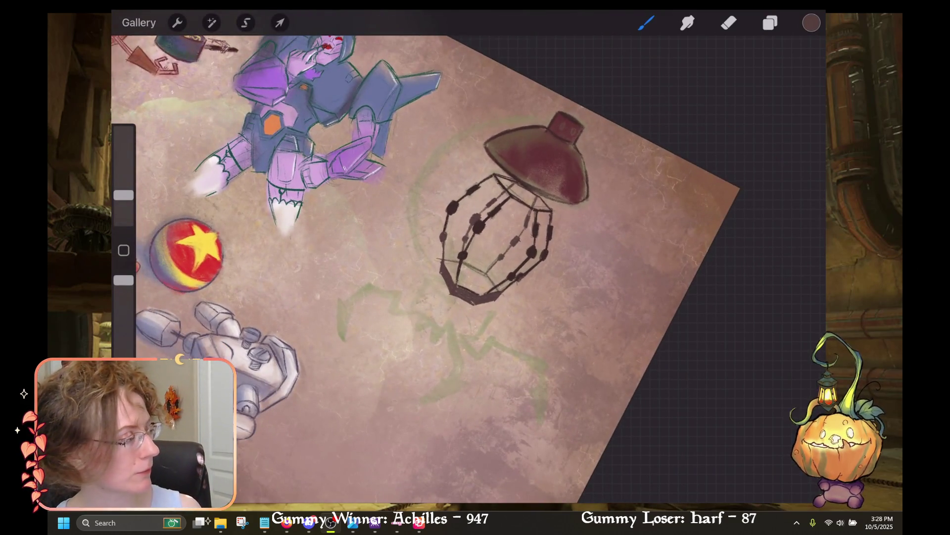
pyautogui.moveTo(495, 237); pyautogui.dragTo(559, 237)
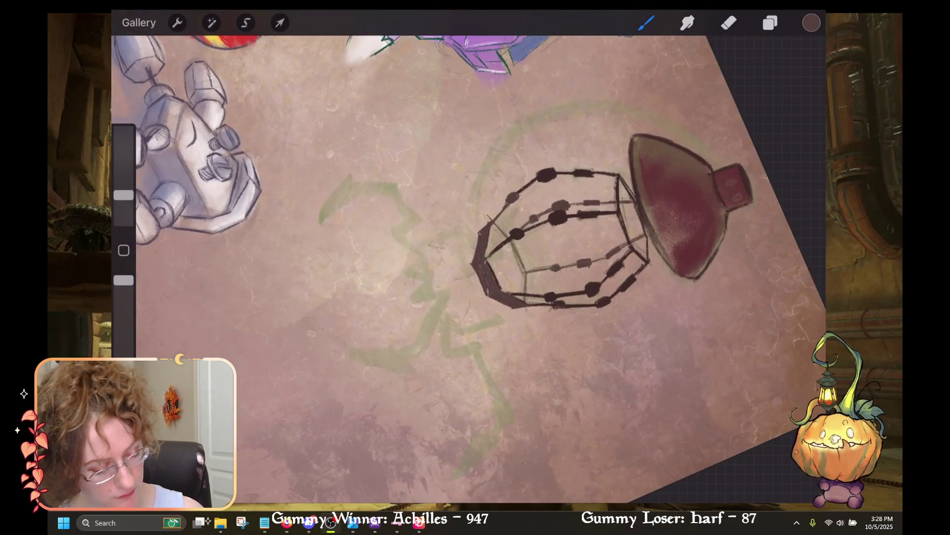
pyautogui.click(770, 23)
pyautogui.click(770, 23)
pyautogui.click(646, 23)
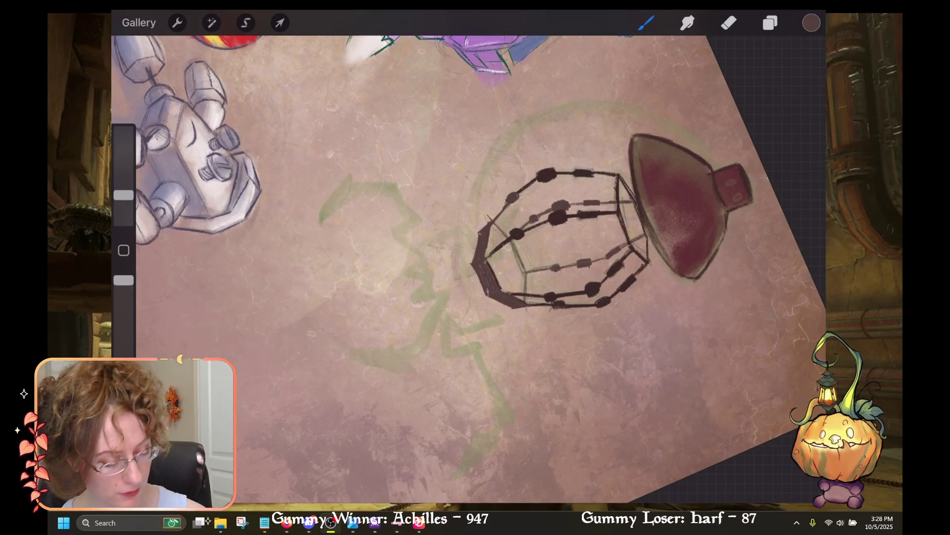
pyautogui.moveTo(455, 251); pyautogui.dragTo(459, 293)
pyautogui.moveTo(454, 235)
pyautogui.mouseDown()
pyautogui.moveTo(452, 285)
pyautogui.moveTo(467, 315)
pyautogui.moveTo(451, 262)
pyautogui.moveTo(470, 314)
pyautogui.mouseUp()
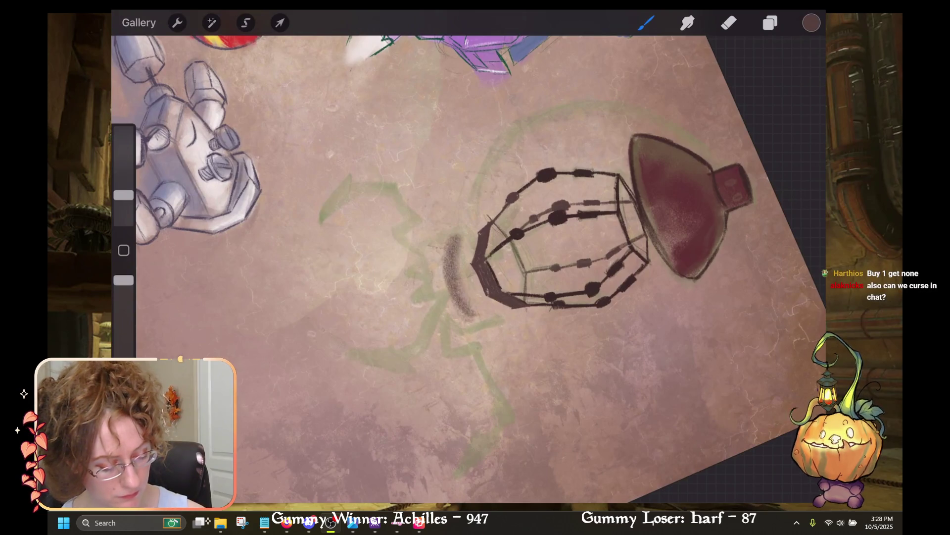
pyautogui.hotkey('ctrl', 'z')
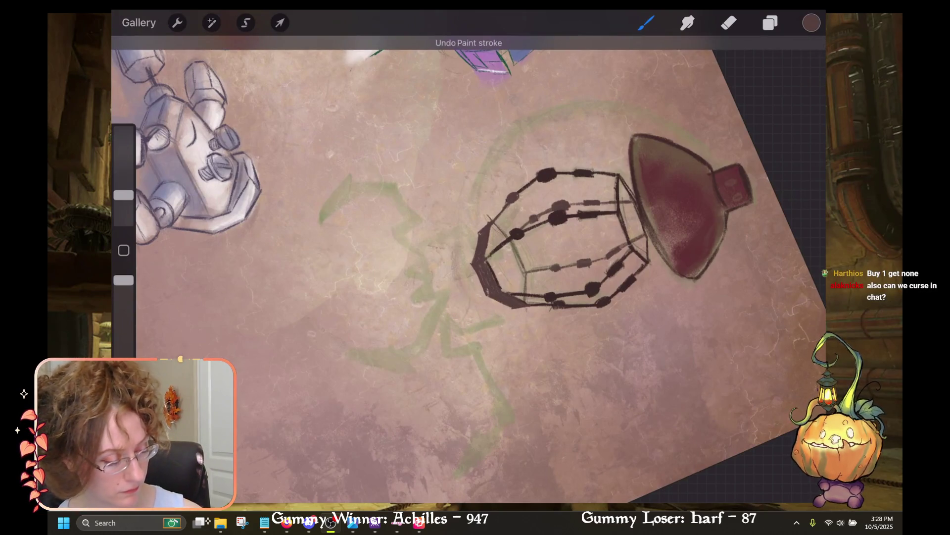
# Step: Look at Layer 4, then make Layer 3 the active painting layer
pyautogui.click(771, 23)
pyautogui.click(693, 144)
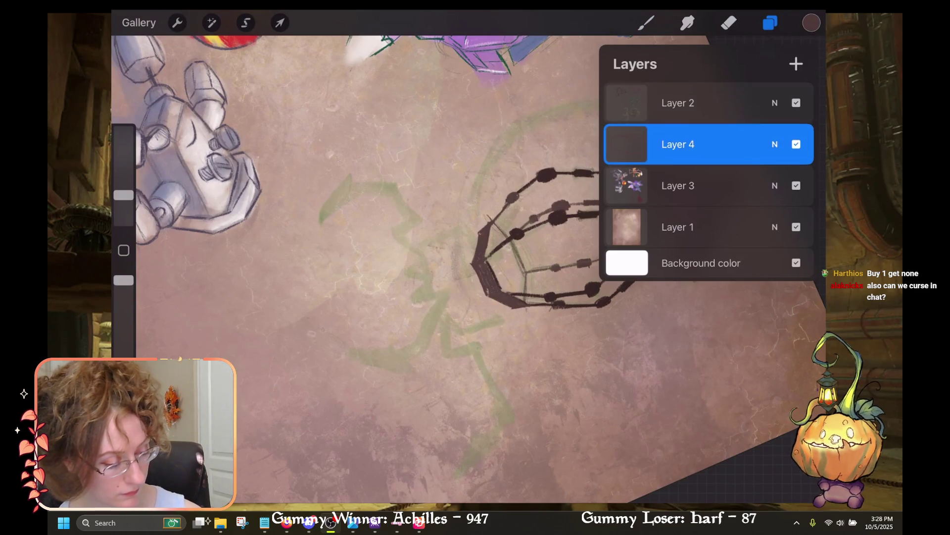
pyautogui.click(770, 23)
pyautogui.click(770, 23)
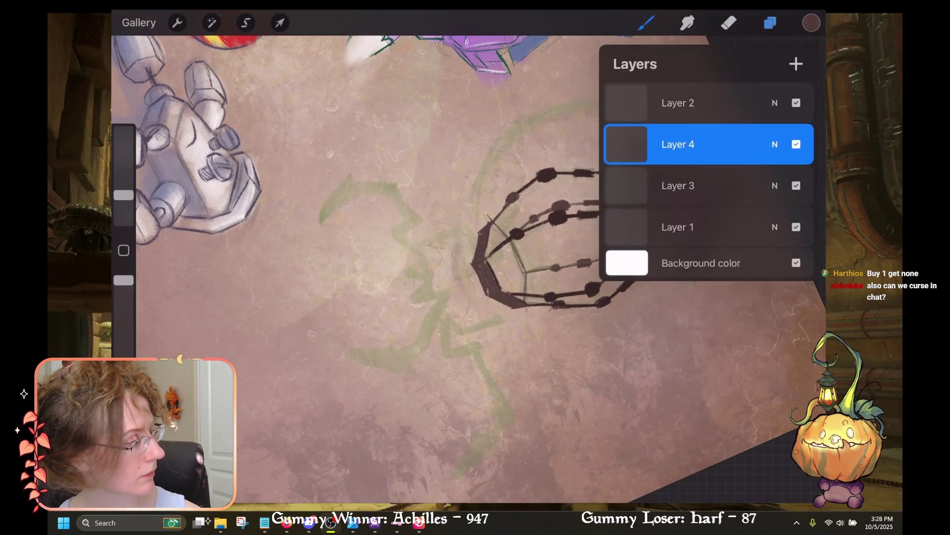
pyautogui.click(693, 186)
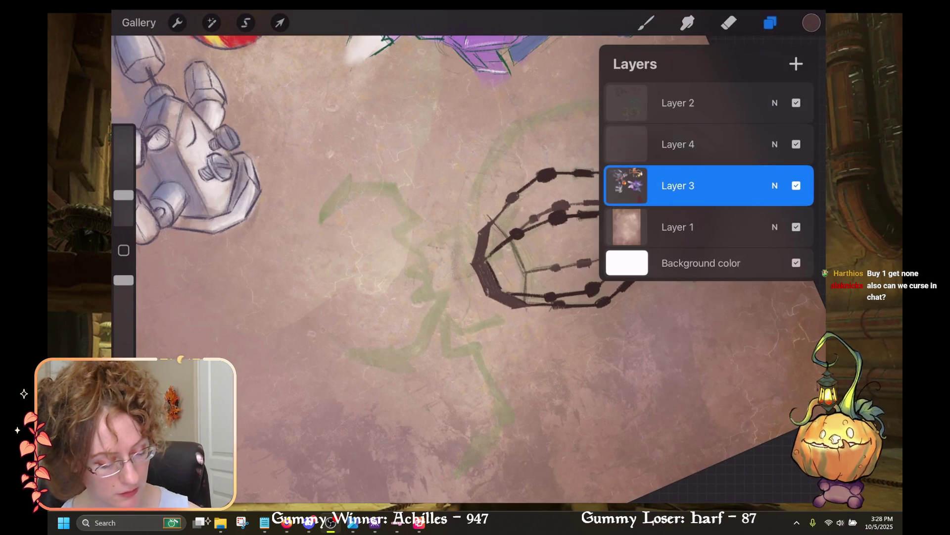
pyautogui.click(646, 23)
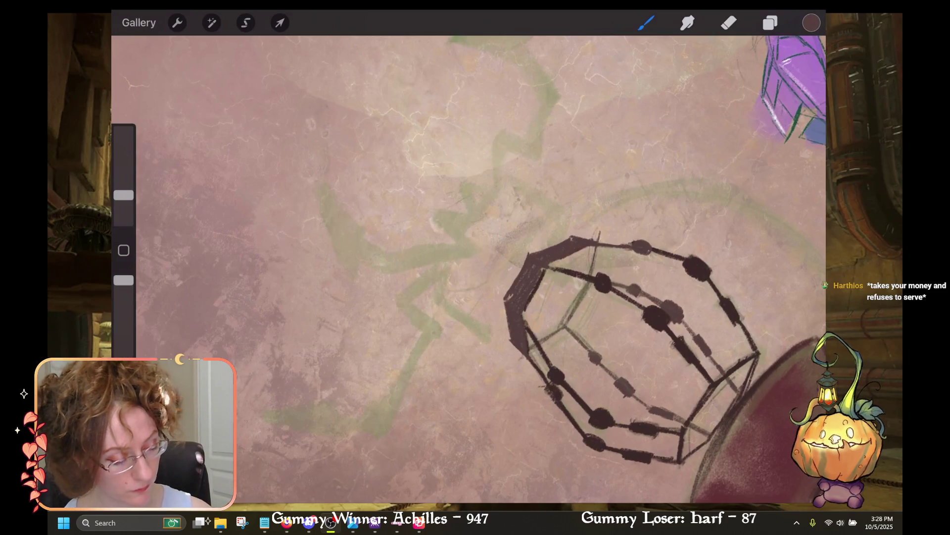
# Step: Recheck the layer list, return to the Brush, and try a short stroke beside the cage
pyautogui.click(770, 22)
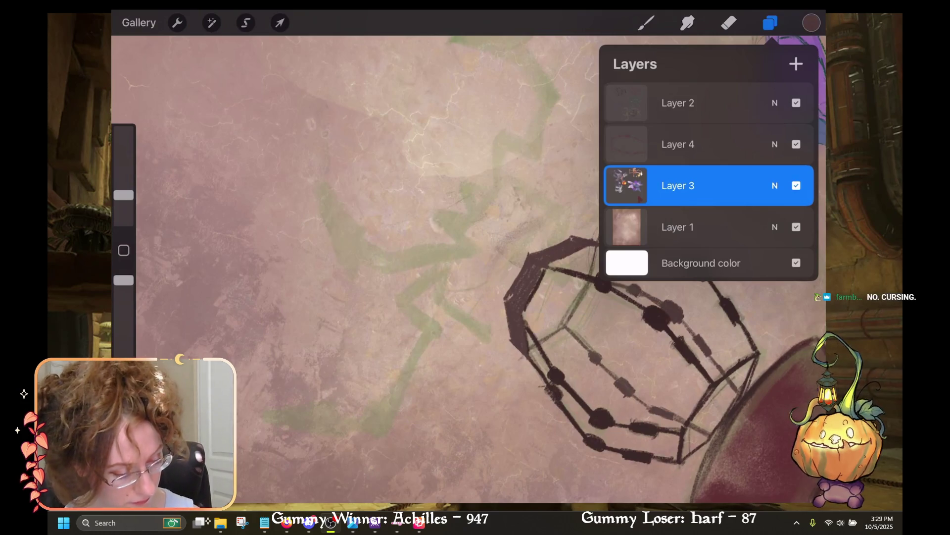
pyautogui.press('l')
pyautogui.press('b')
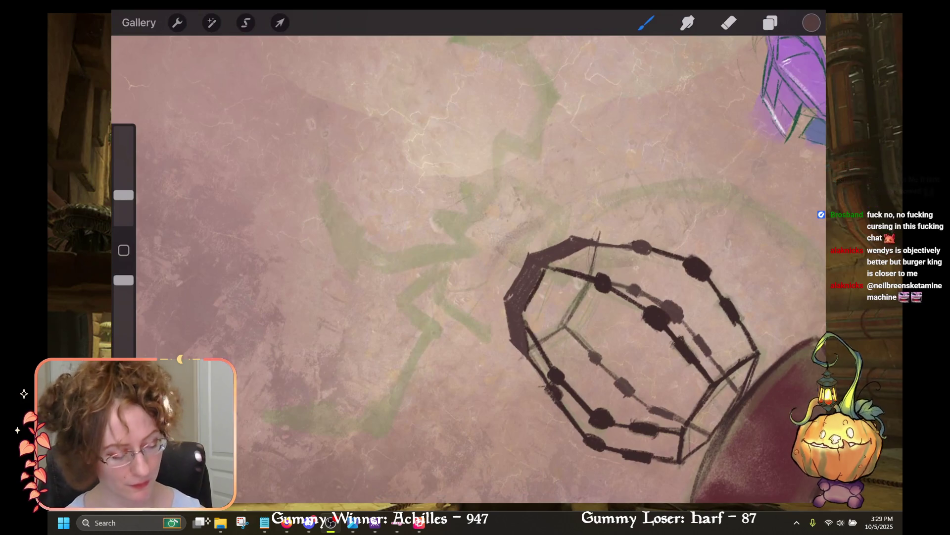
pyautogui.moveTo(482, 265); pyautogui.dragTo(493, 317)
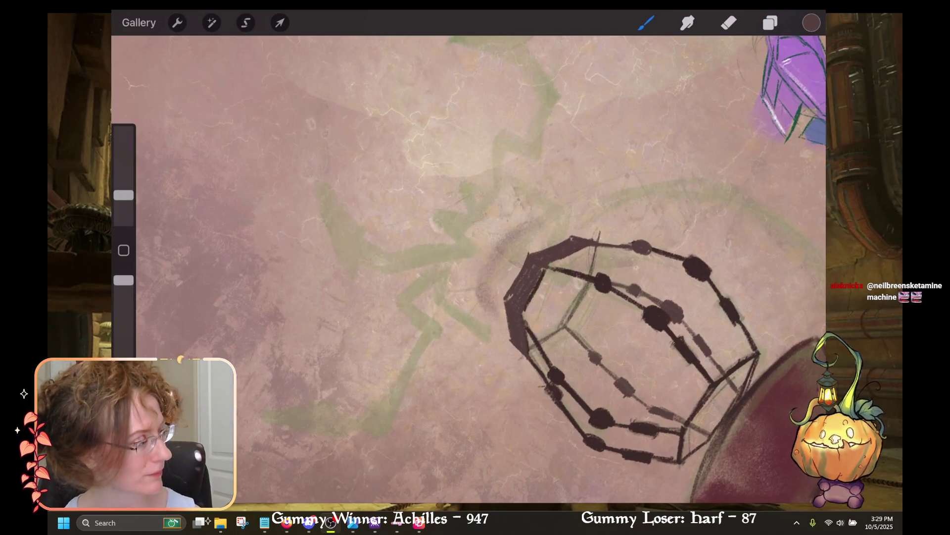
# Step: Undo the short trial stroke beside the cage
pyautogui.hotkey('ctrl', 'z')
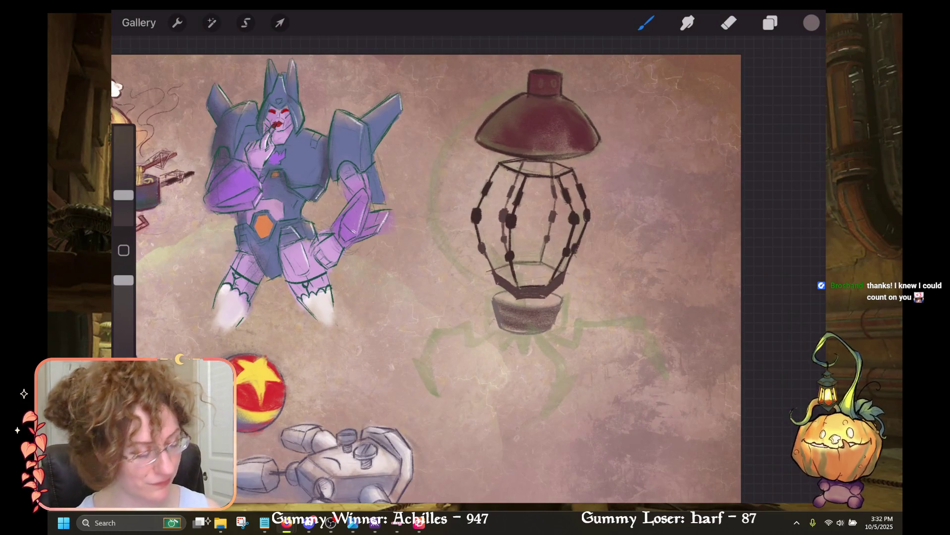
# Step: Undo the three most recent paint strokes
pyautogui.hotkey('ctrl', 'z')
pyautogui.scroll(3, 524, 307)
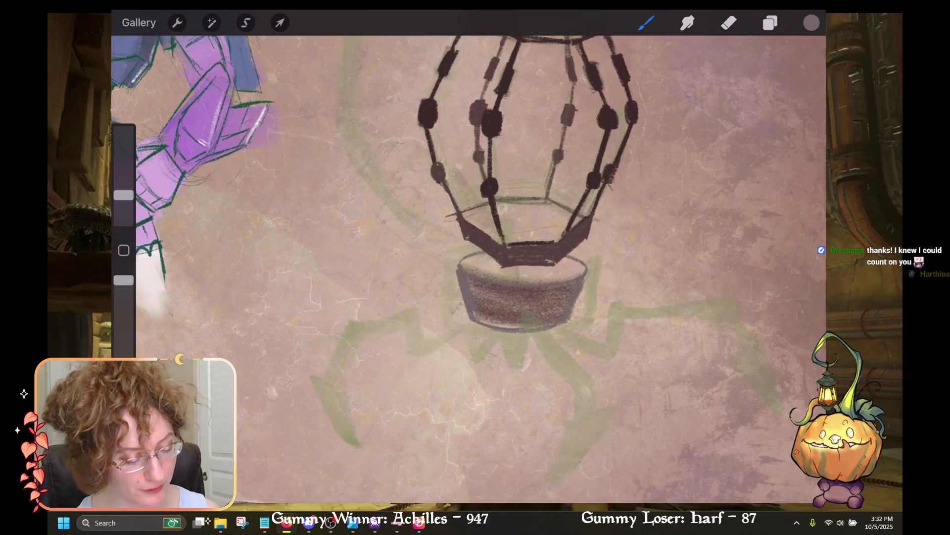
pyautogui.hotkey('ctrl', 'z')
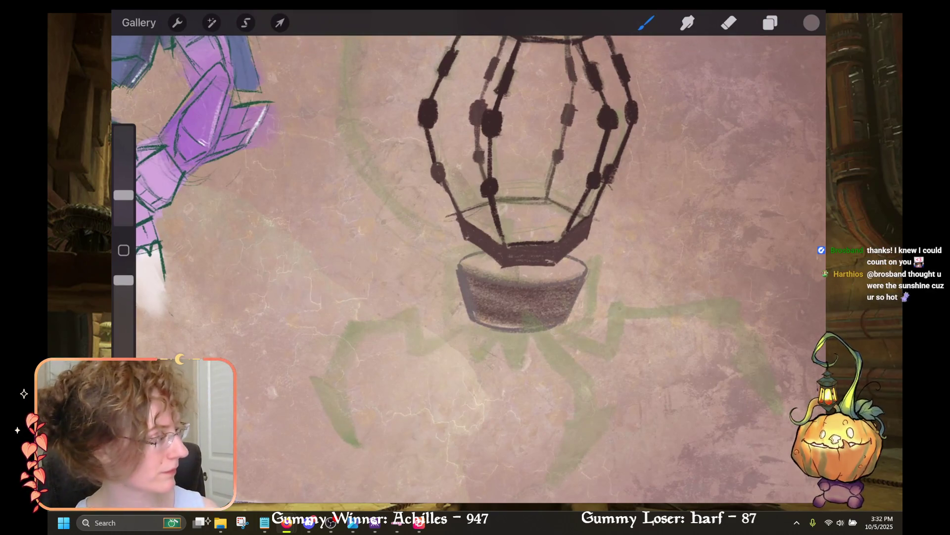
pyautogui.scroll(2, 525, 277)
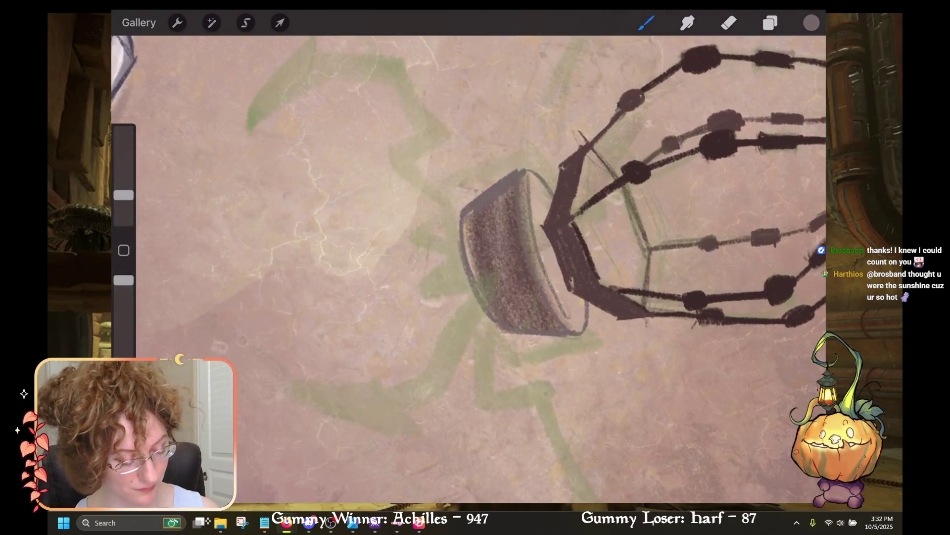
pyautogui.hotkey('ctrl', 'z')
pyautogui.scroll(-1, 495, 272)
# Step: Try grey shading and dark strokes on the basket, undoing each one
pyautogui.moveTo(621, 161); pyautogui.dragTo(557, 324)
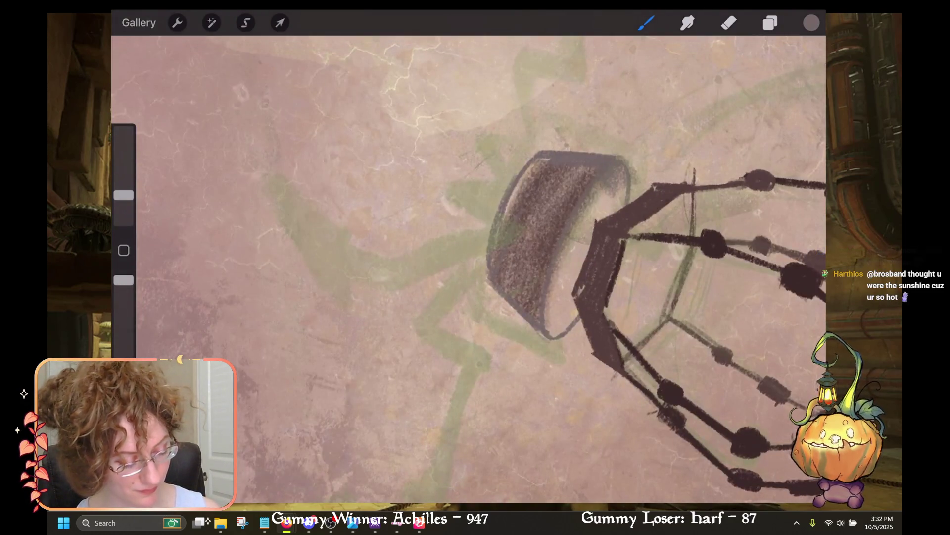
pyautogui.hotkey('ctrl', 'z')
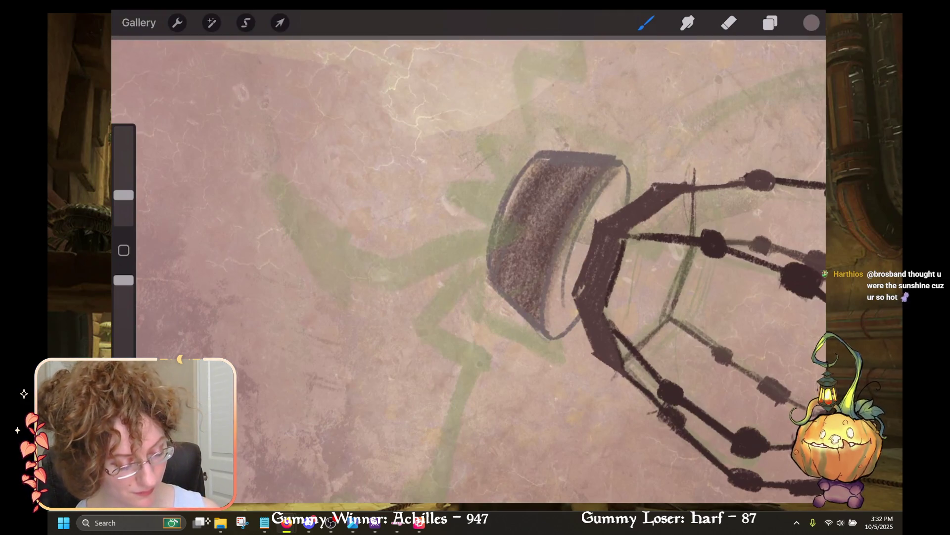
pyautogui.moveTo(576, 245); pyautogui.dragTo(555, 334)
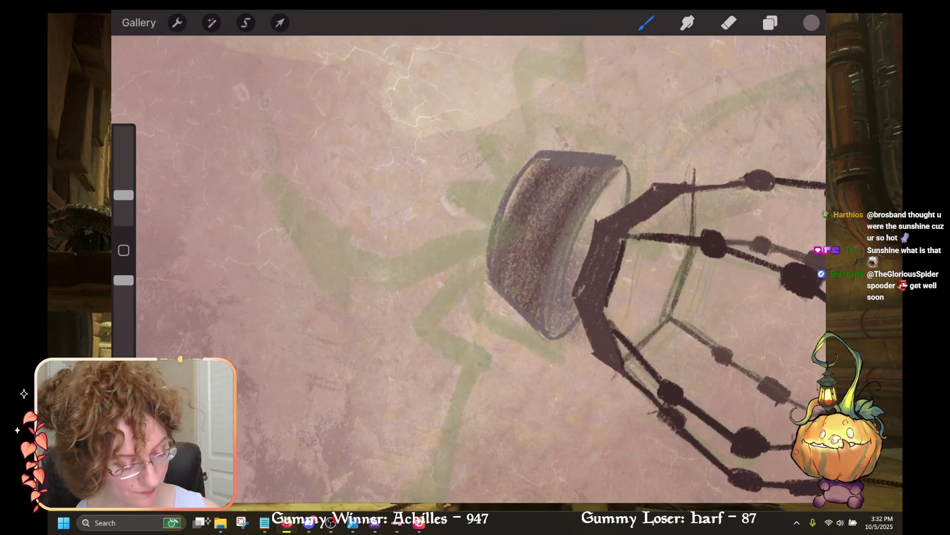
pyautogui.hotkey('ctrl', 'z')
pyautogui.scroll(-1, 495, 273)
pyautogui.moveTo(535, 284); pyautogui.dragTo(532, 324)
pyautogui.hotkey('ctrl', 'z')
# Step: Check the layers, then thicken and darken the basket's left outline
pyautogui.click(770, 23)
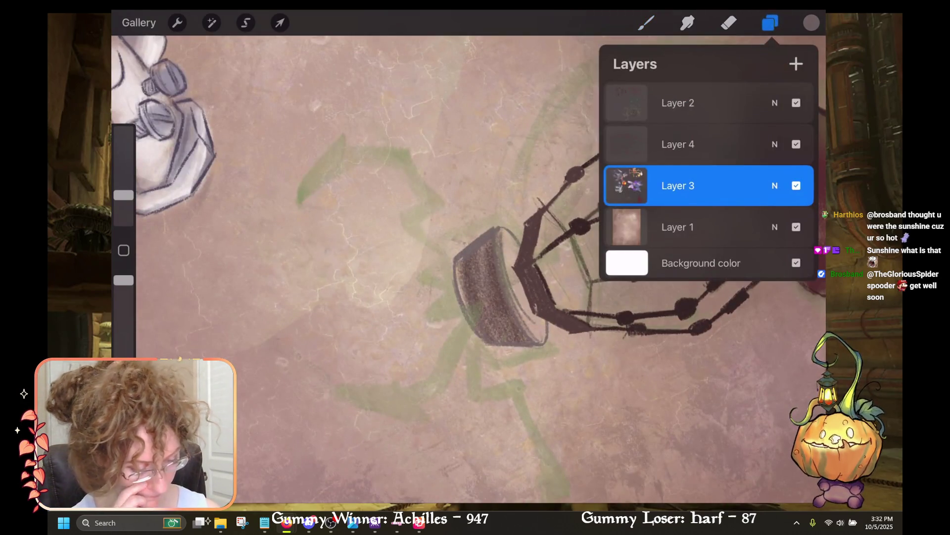
pyautogui.click(770, 22)
pyautogui.moveTo(518, 243)
pyautogui.mouseDown()
pyautogui.moveTo(514, 304)
pyautogui.moveTo(534, 320)
pyautogui.mouseUp()
pyautogui.moveTo(515, 286); pyautogui.dragTo(542, 342)
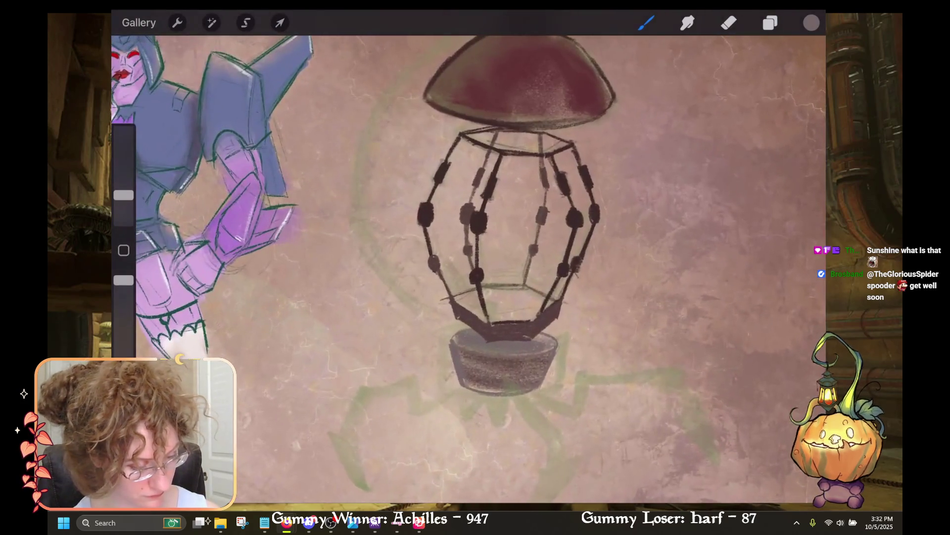
# Step: Bring the cap into view, pick orange from Palettes, and paint the left eye
pyautogui.click(811, 22)
pyautogui.click(811, 23)
pyautogui.moveTo(495, 149); pyautogui.dragTo(495, 347)
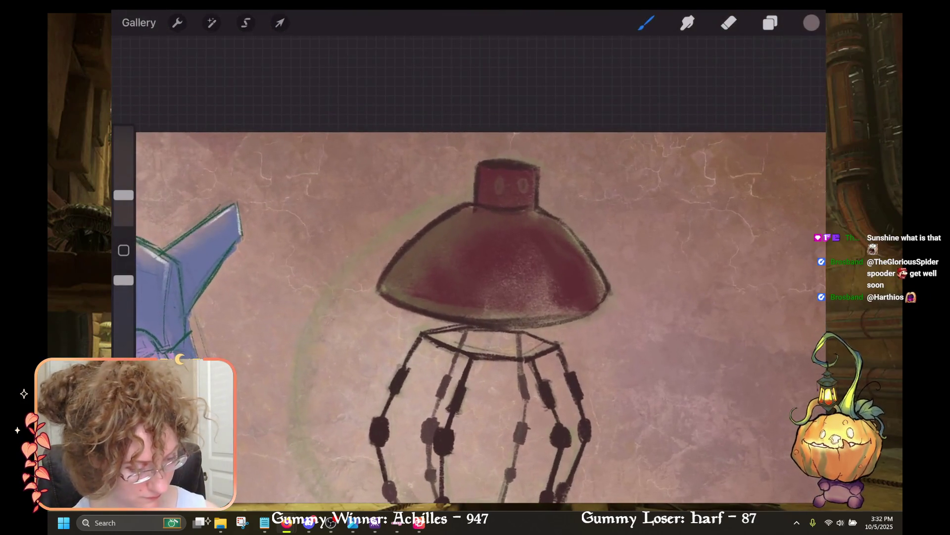
pyautogui.click(811, 23)
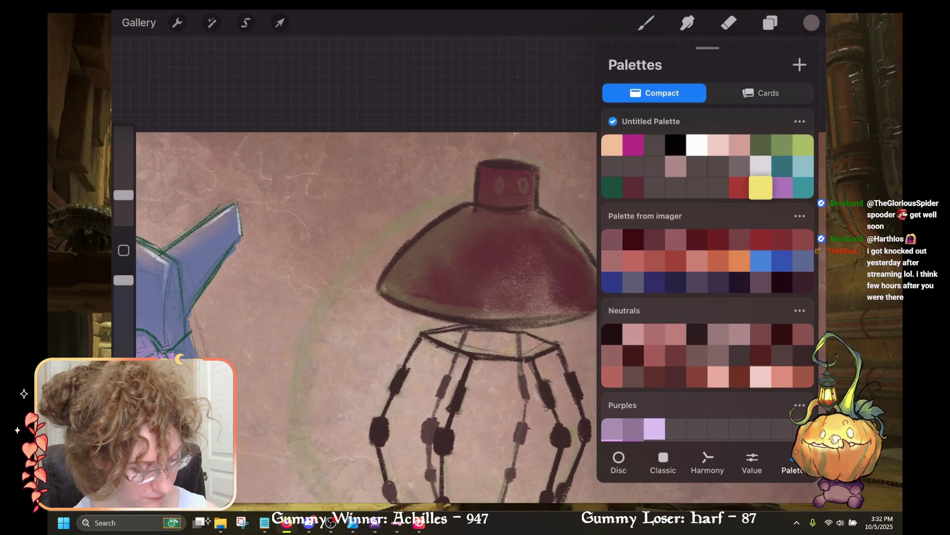
pyautogui.click(802, 145)
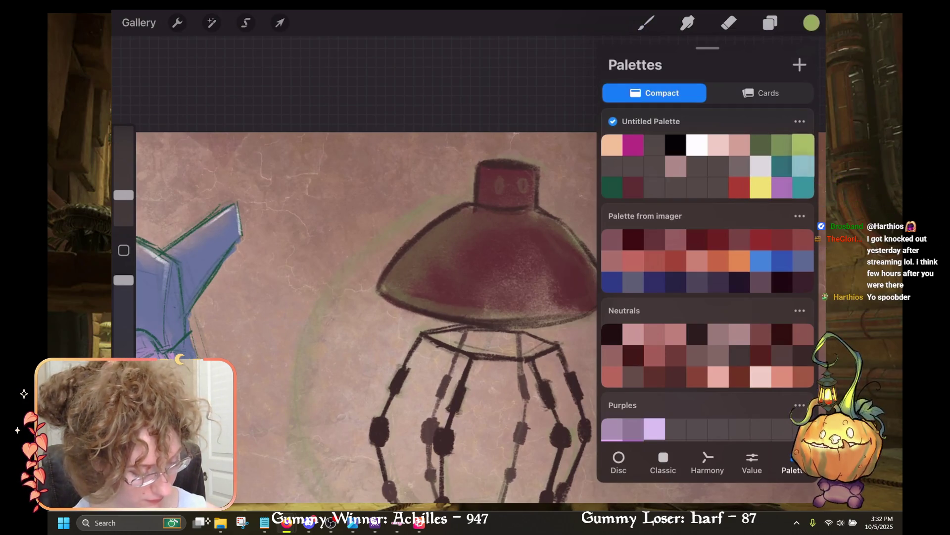
pyautogui.click(740, 261)
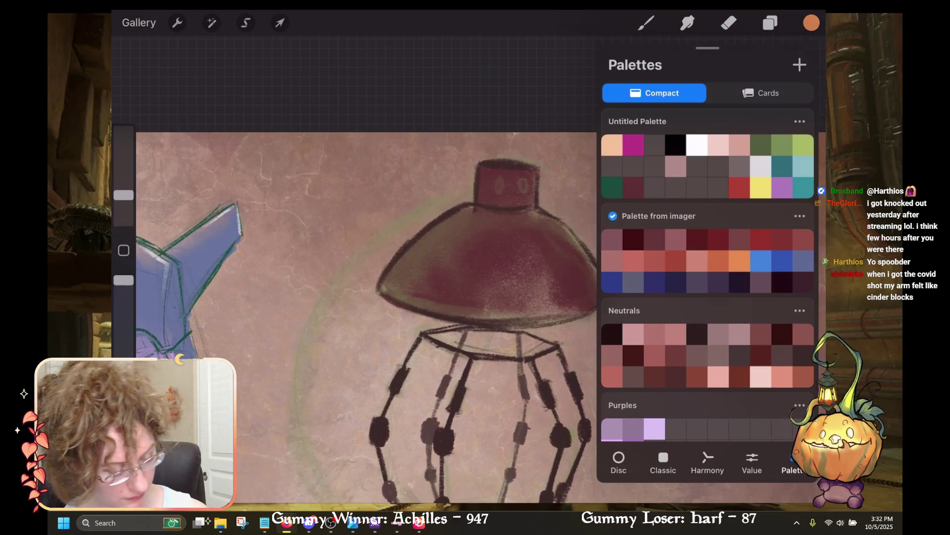
pyautogui.click(811, 23)
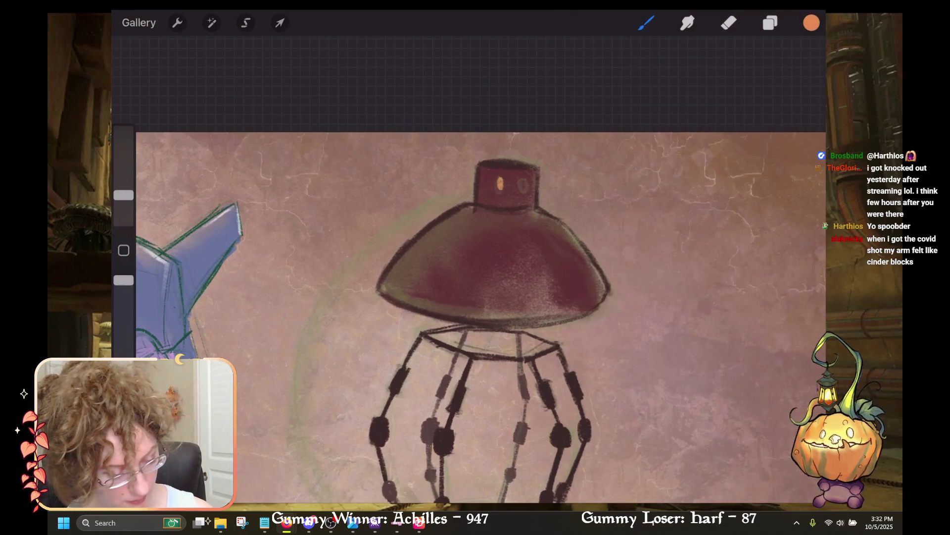
pyautogui.hotkey('ctrl', 'z')
pyautogui.moveTo(498, 180)
pyautogui.mouseDown()
pyautogui.moveTo(498, 190)
pyautogui.moveTo(522, 191)
pyautogui.mouseUp()
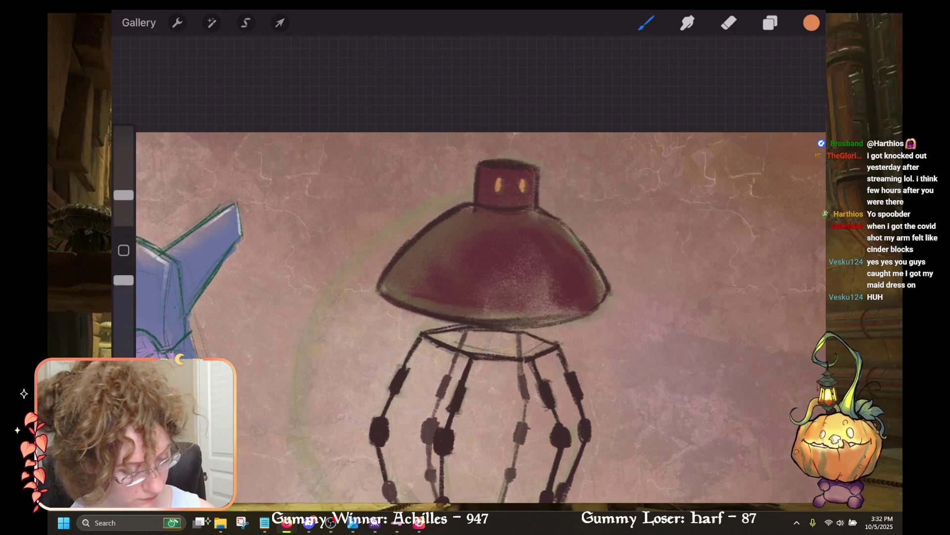
# Step: Lighten the orange in the Classic picker and repaint the left eye as a fuller oval
pyautogui.click(811, 22)
pyautogui.click(663, 465)
pyautogui.moveTo(746, 94); pyautogui.dragTo(740, 83)
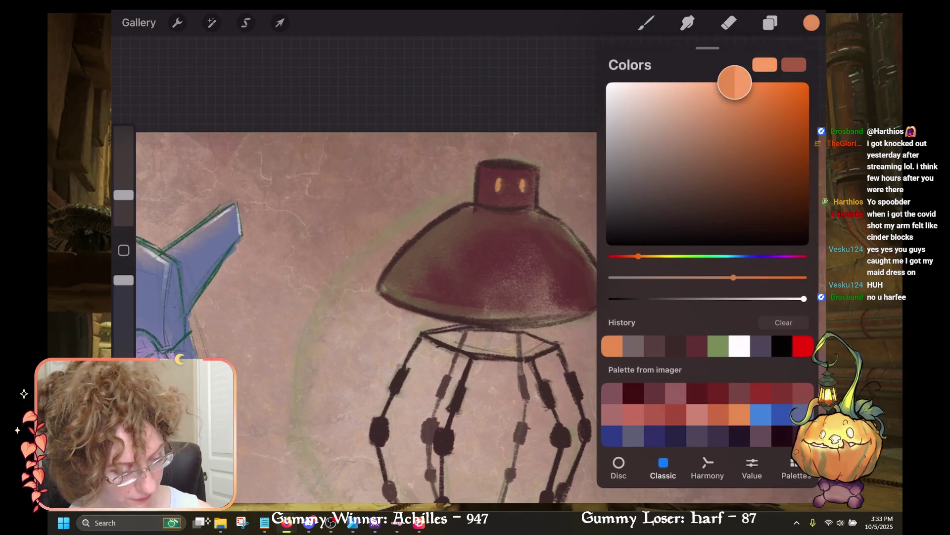
pyautogui.click(811, 22)
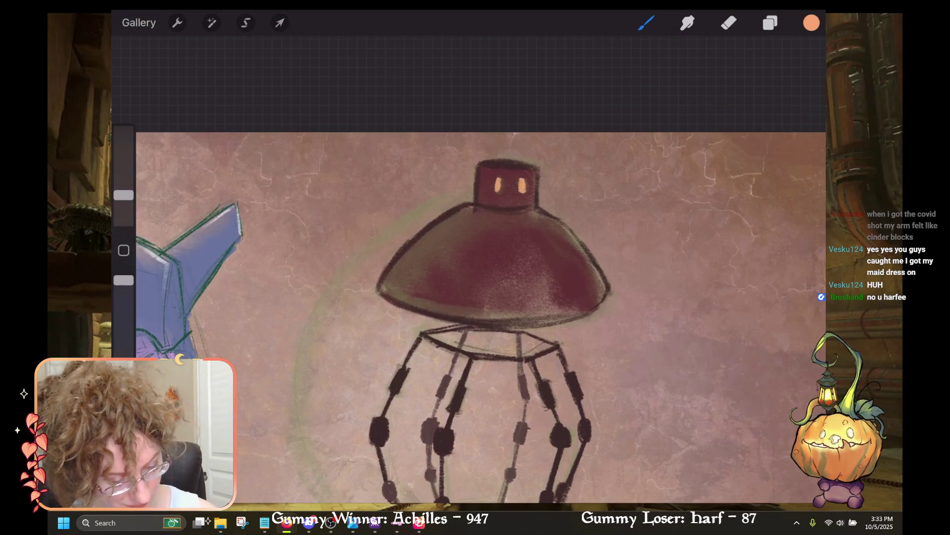
pyautogui.hotkey('ctrl', 'z')
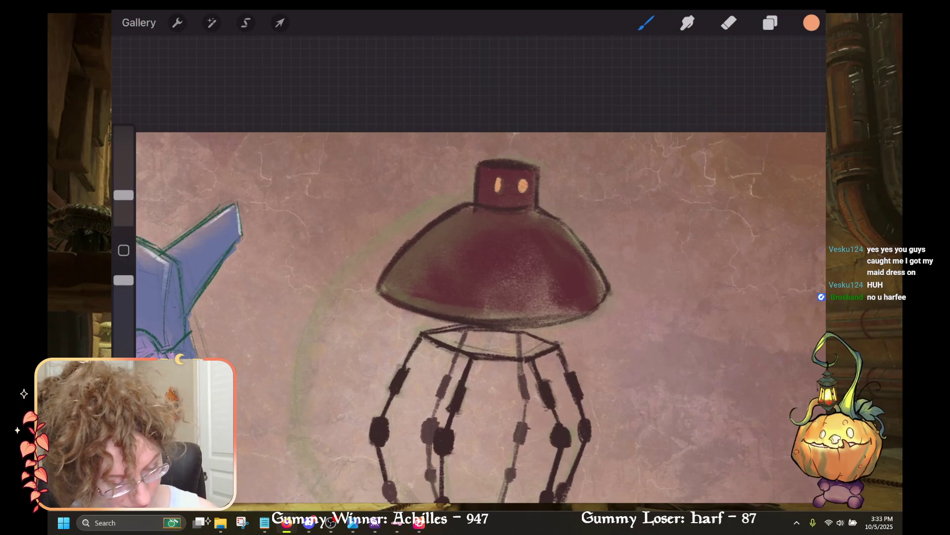
pyautogui.moveTo(497, 180); pyautogui.dragTo(499, 194)
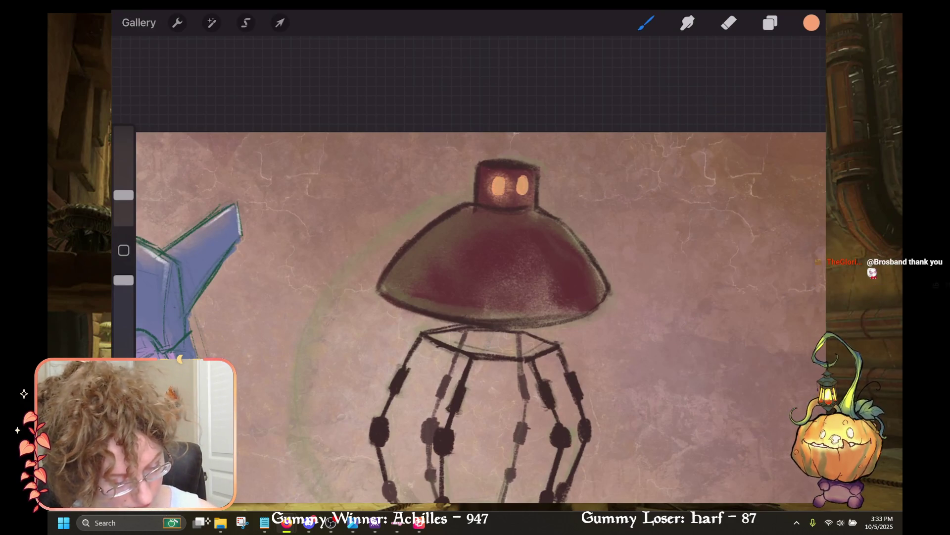
pyautogui.click(812, 22)
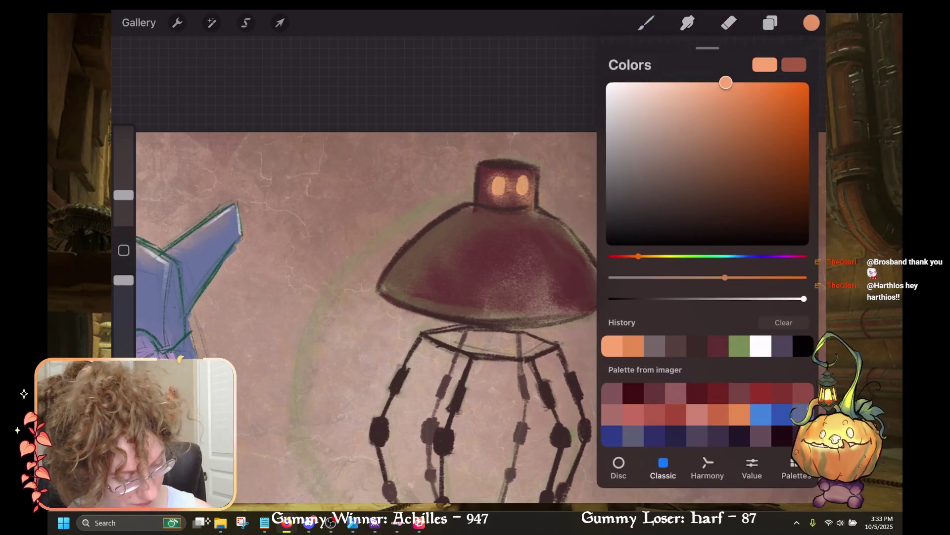
# Step: Try white, then reselect the recent orange and make it more saturated
pyautogui.click(609, 82)
pyautogui.click(812, 22)
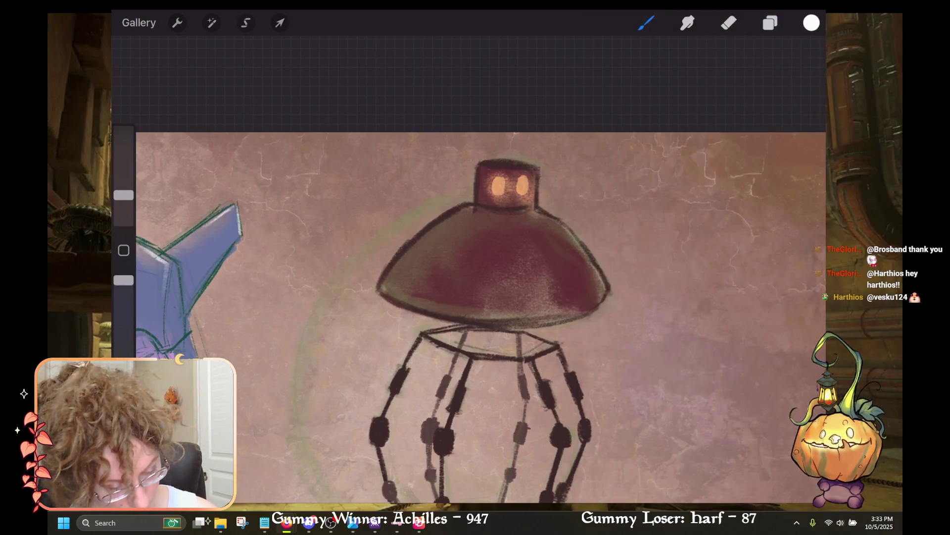
pyautogui.hotkey('ctrl', 'z')
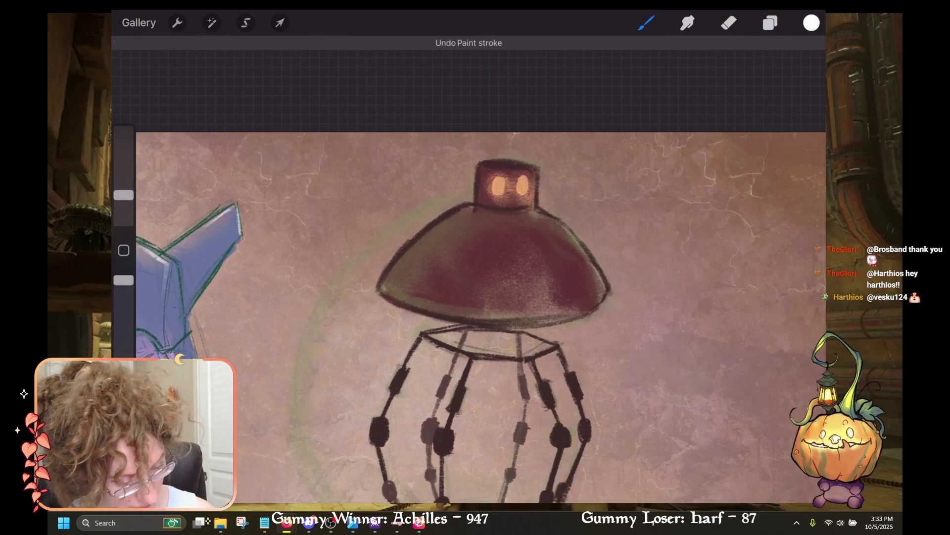
pyautogui.click(811, 23)
pyautogui.click(654, 345)
pyautogui.moveTo(747, 94); pyautogui.dragTo(805, 84)
pyautogui.click(811, 22)
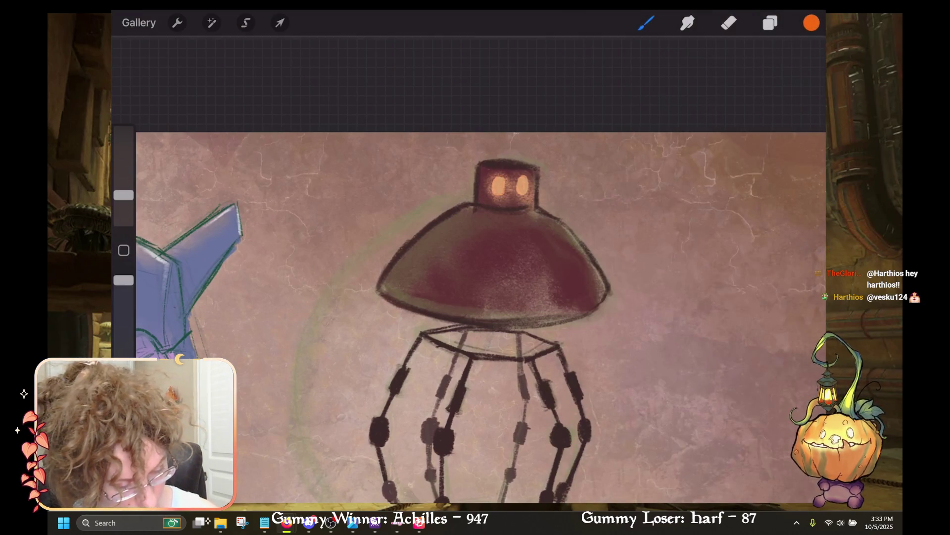
# Step: Check the active layer, undo a stray stroke, and shrink the brush to about 7%
pyautogui.click(770, 23)
pyautogui.click(646, 23)
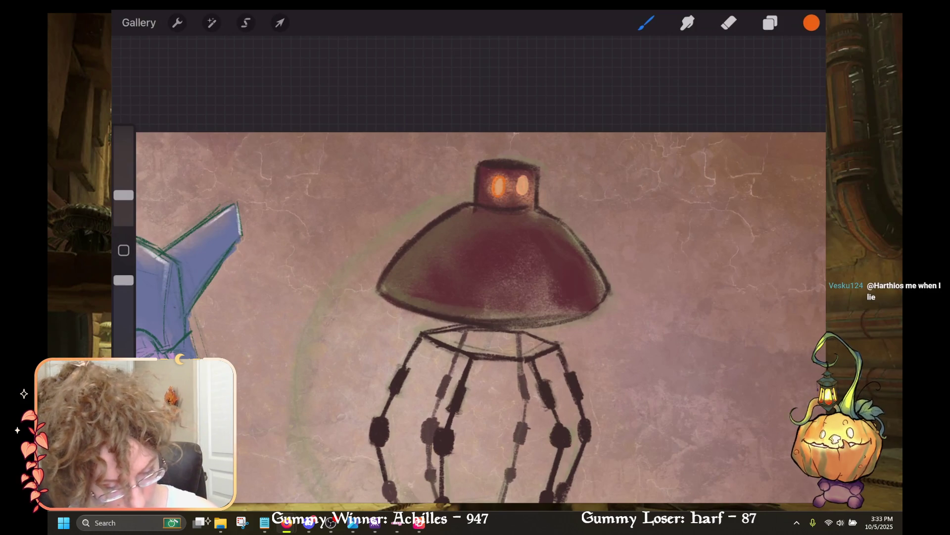
pyautogui.hotkey('ctrl', 'z')
pyautogui.moveTo(123, 194); pyautogui.dragTo(123, 181)
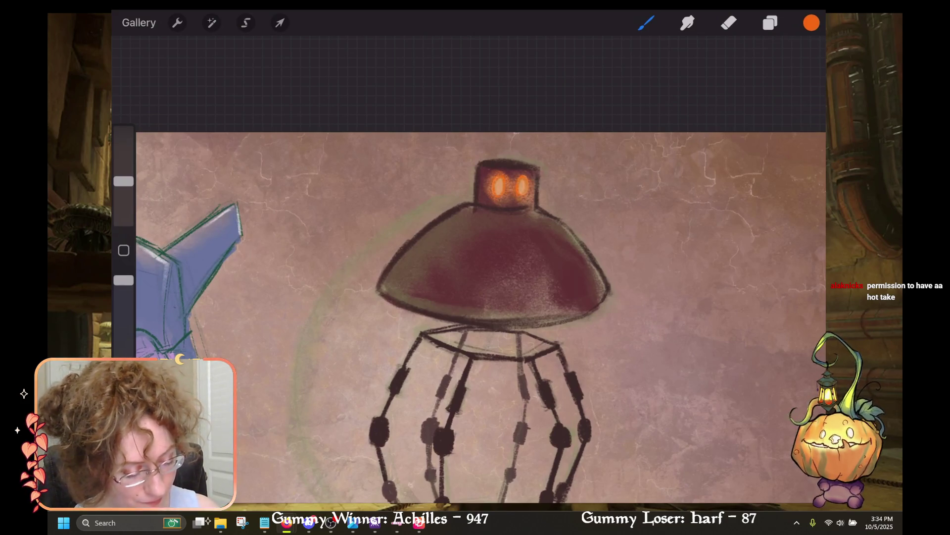
# Step: Recentre the robot and paint white eye highlights, removing a stray stroke near the right eye
pyautogui.moveTo(495, 247); pyautogui.dragTo(493, 292)
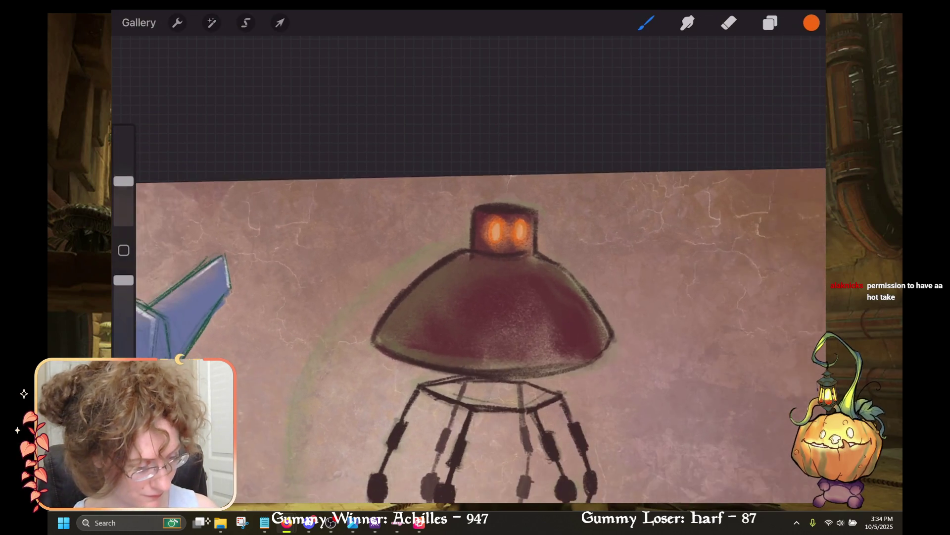
pyautogui.click(812, 22)
pyautogui.click(608, 81)
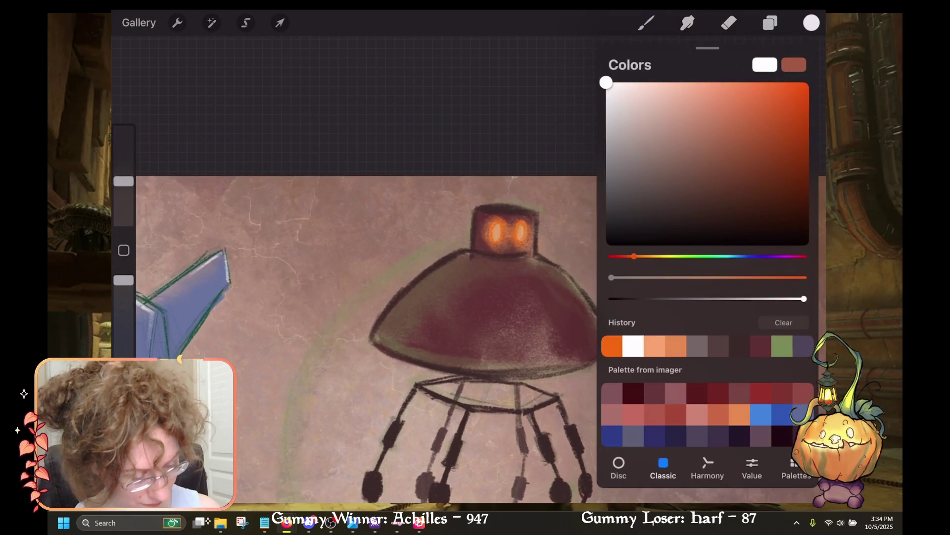
pyautogui.click(811, 22)
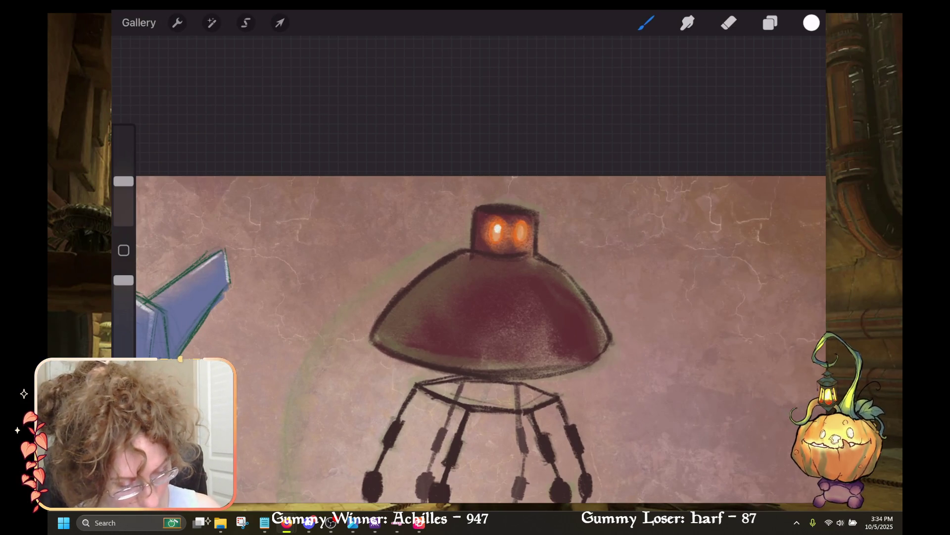
pyautogui.hotkey('ctrl', 'z')
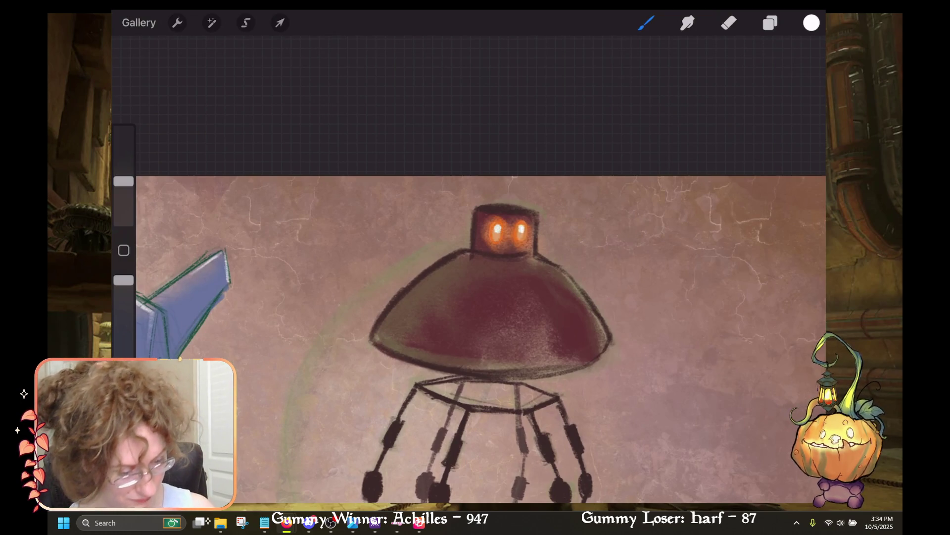
pyautogui.scroll(-5, 475, 321)
pyautogui.scroll(5, 475, 322)
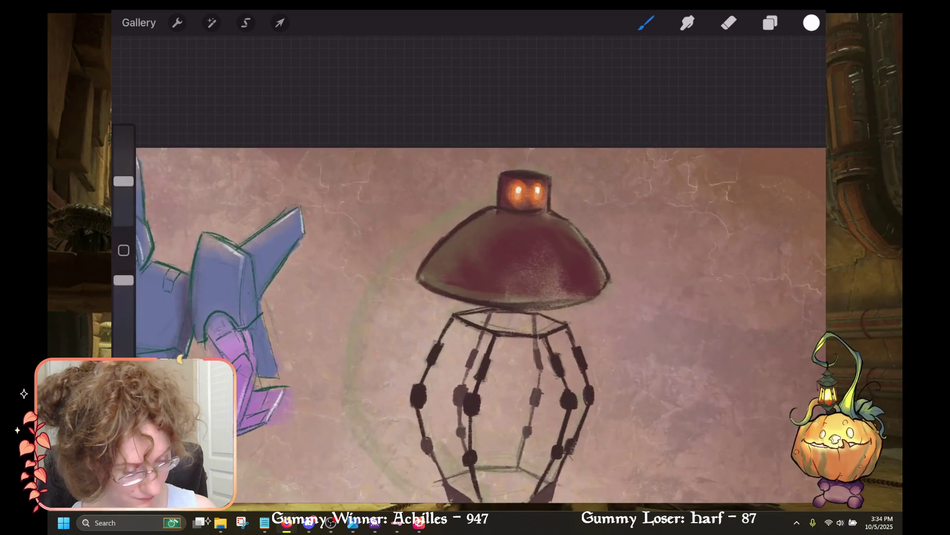
pyautogui.scroll(3, 461, 317)
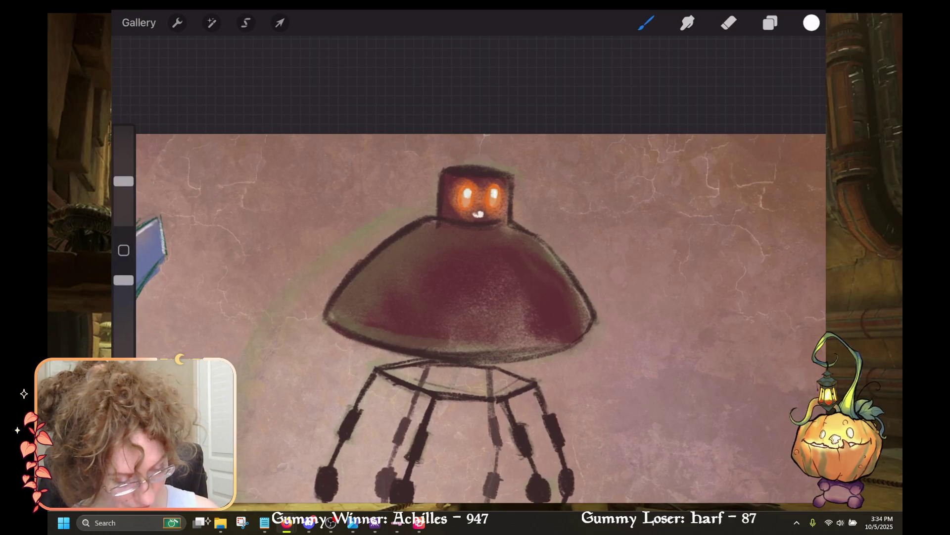
# Step: Remove the white teeth from the mouth and sample orange from the robot's eye
pyautogui.hotkey('ctrl', 'z')
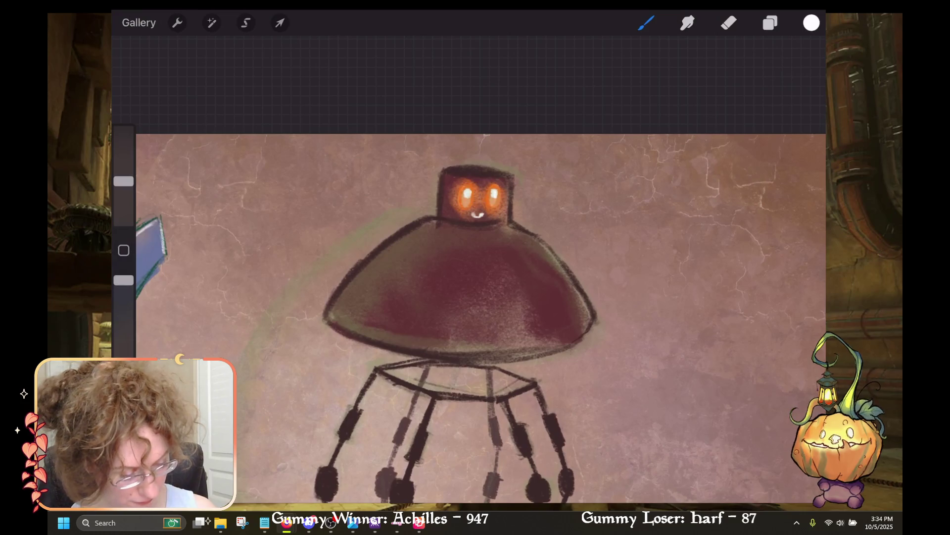
pyautogui.scroll(-3, 476, 297)
pyautogui.scroll(4, 475, 297)
pyautogui.moveTo(492, 146); pyautogui.dragTo(495, 133)
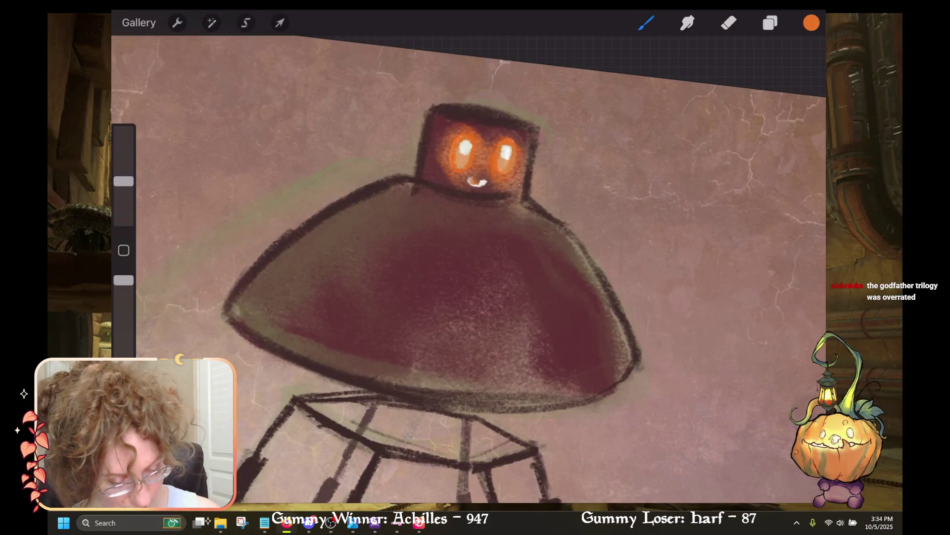
pyautogui.hotkey('ctrl', 'z')
# Step: Shrink the brush and try orange in the mouth, undoing those strokes
pyautogui.moveTo(124, 180); pyautogui.dragTo(124, 193)
pyautogui.scroll(5, 495, 198)
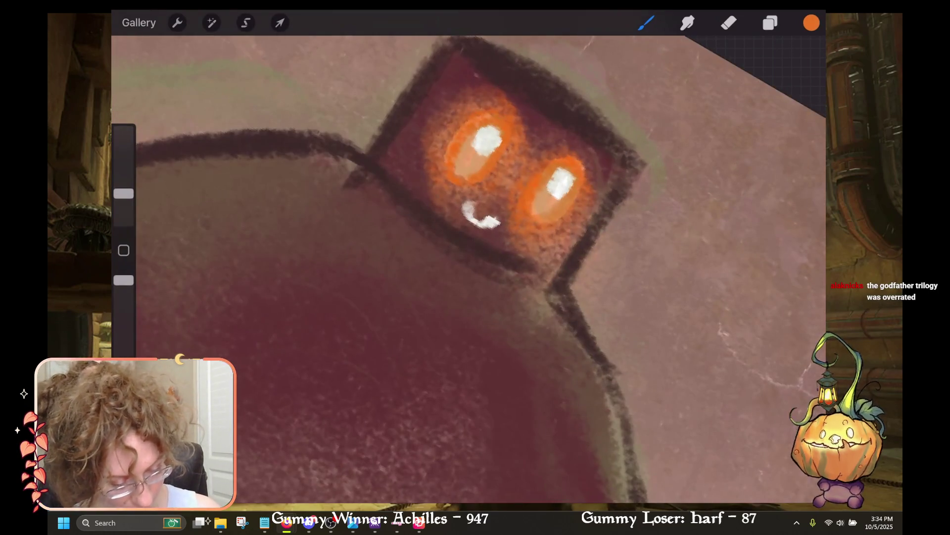
pyautogui.moveTo(492, 221)
pyautogui.mouseDown()
pyautogui.moveTo(474, 218)
pyautogui.moveTo(479, 204)
pyautogui.mouseUp()
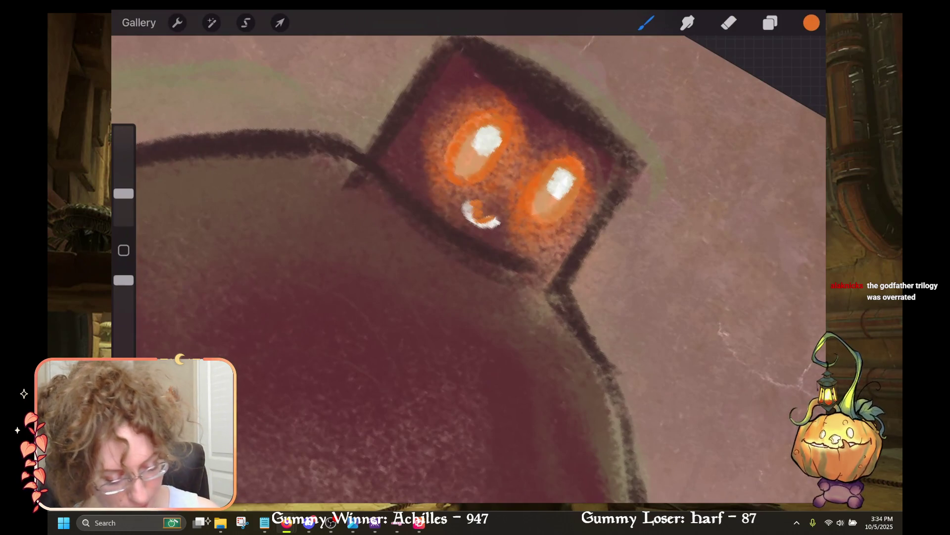
pyautogui.hotkey('ctrl', 'z')
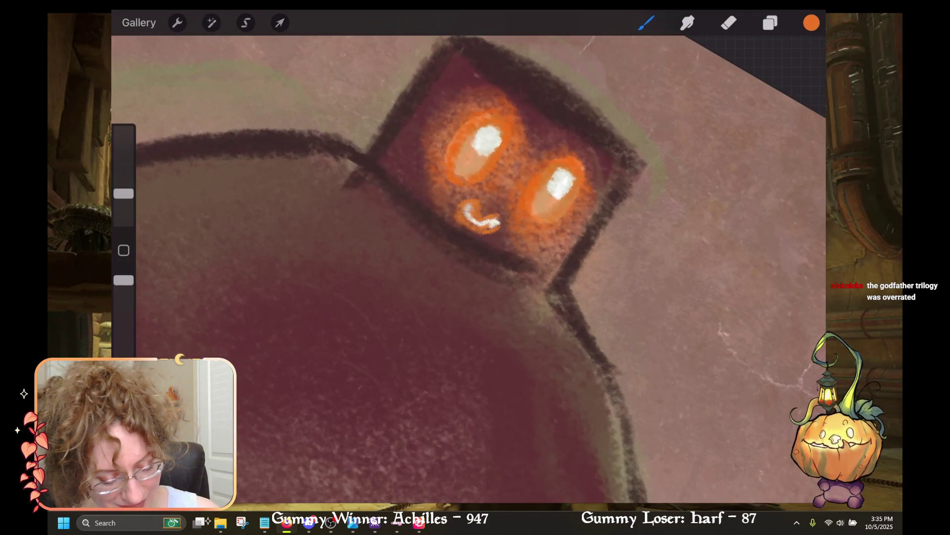
pyautogui.scroll(-5, 469, 269)
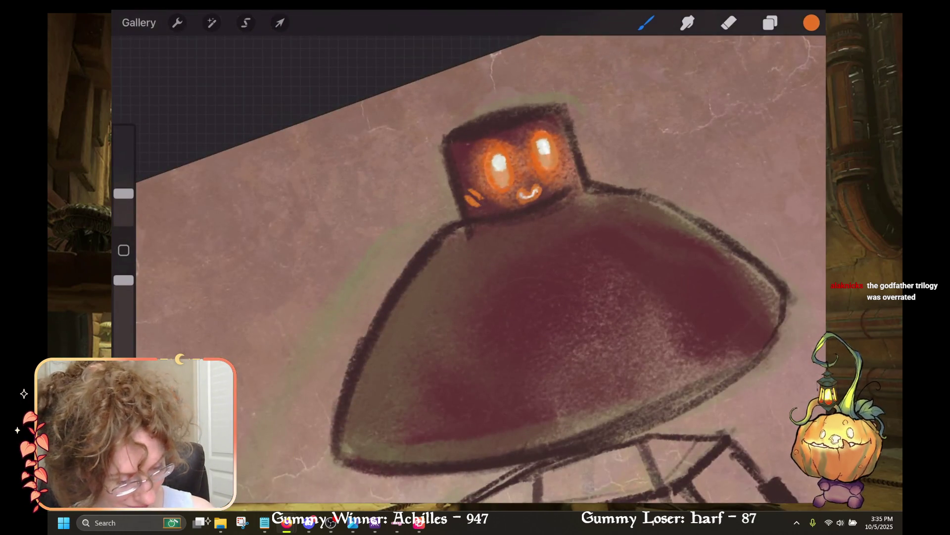
pyautogui.hotkey('ctrl', 'z')
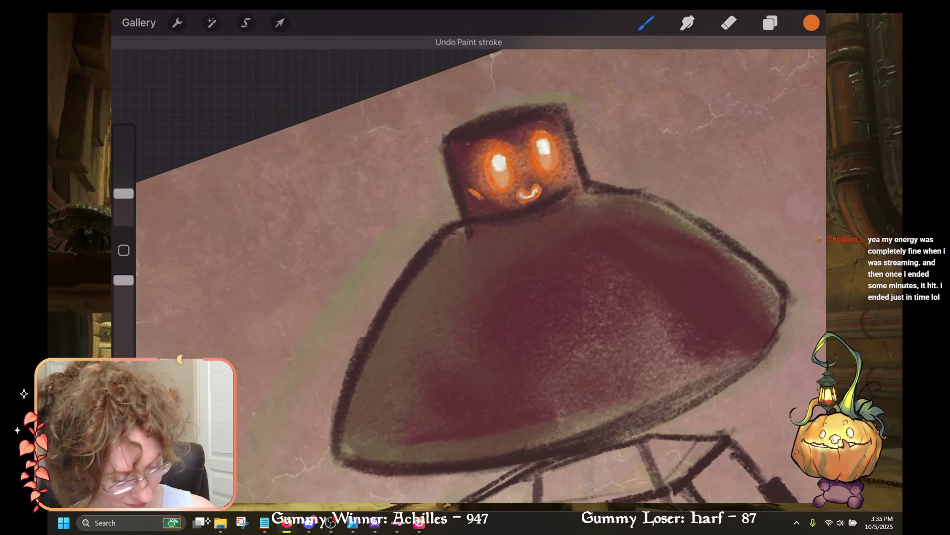
pyautogui.scroll(-5, 469, 270)
pyautogui.scroll(-5, 468, 269)
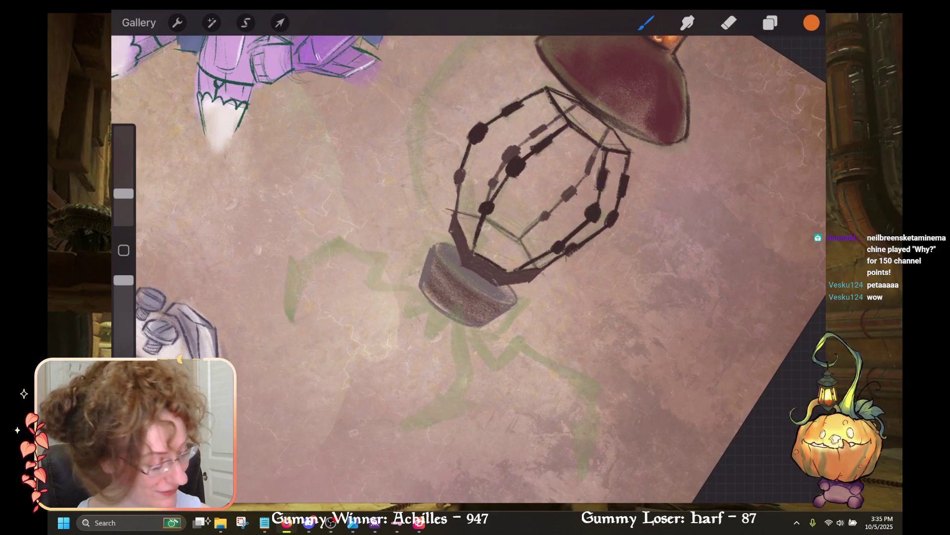
# Step: Pick maroon, add it to Greens I and delete it, then choose the dark green swatch
pyautogui.click(812, 23)
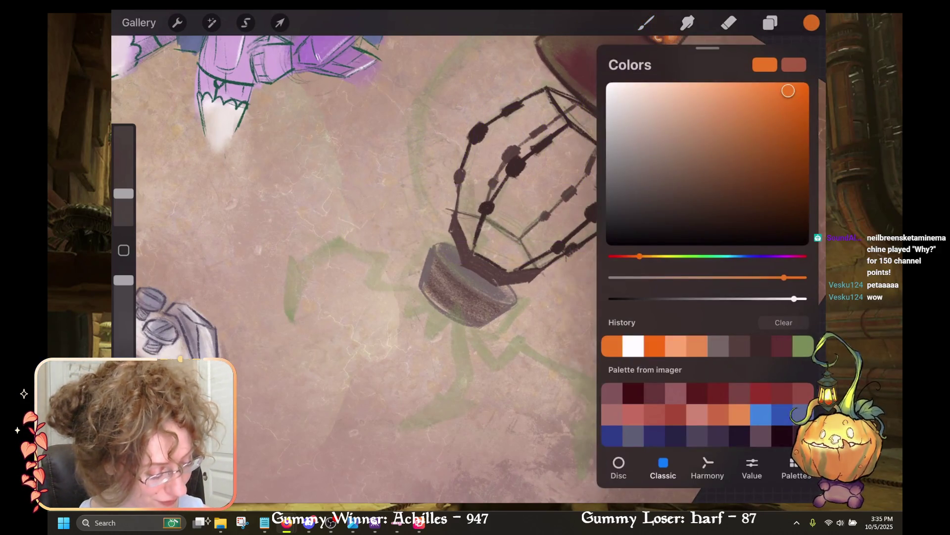
pyautogui.click(781, 346)
pyautogui.click(770, 23)
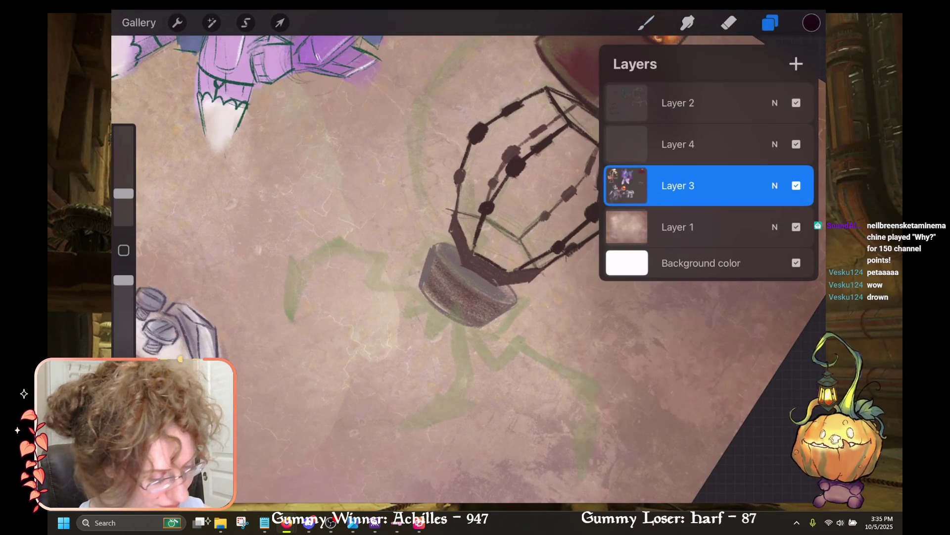
pyautogui.click(812, 23)
pyautogui.click(792, 463)
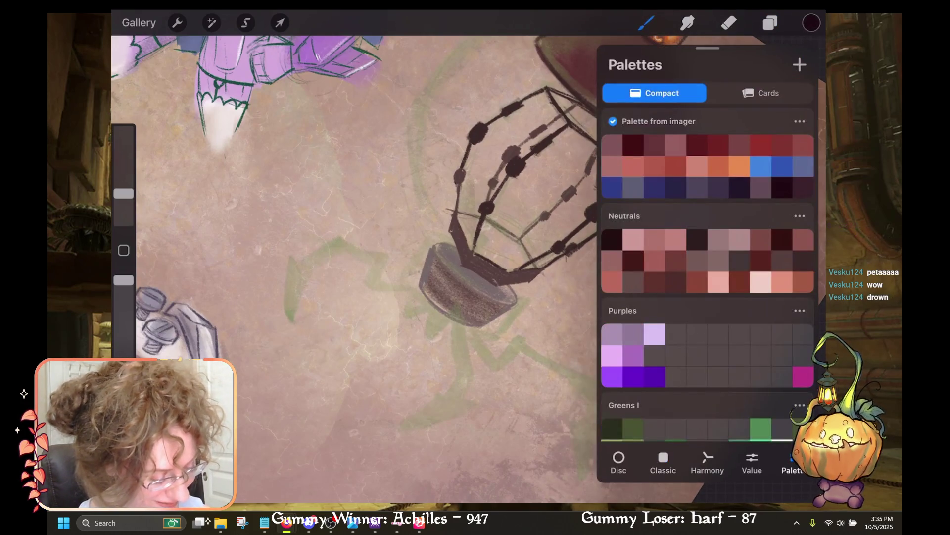
pyautogui.click(782, 428)
pyautogui.click(782, 429)
pyautogui.click(699, 405)
pyautogui.click(612, 428)
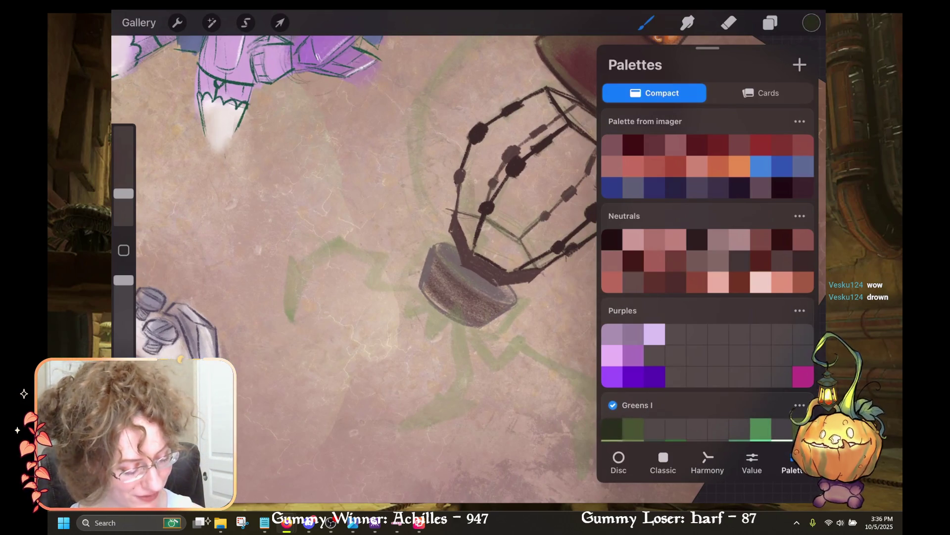
pyautogui.click(811, 23)
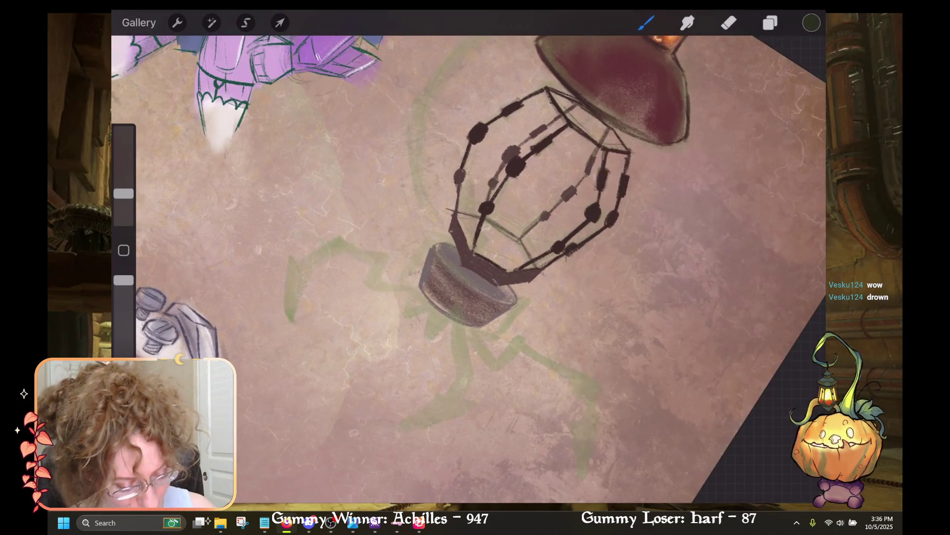
# Step: Make Layer 2 the active painting layer
pyautogui.click(770, 23)
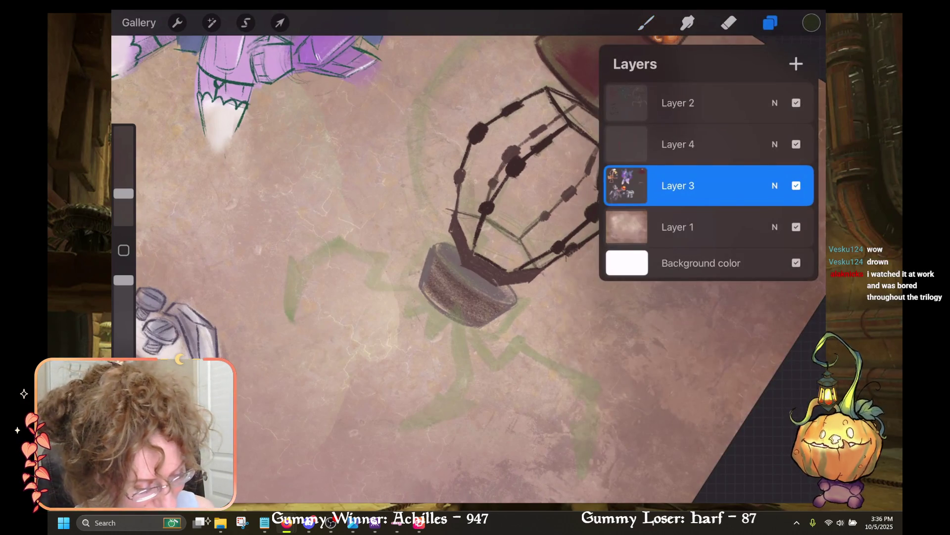
pyautogui.click(693, 103)
pyautogui.click(646, 23)
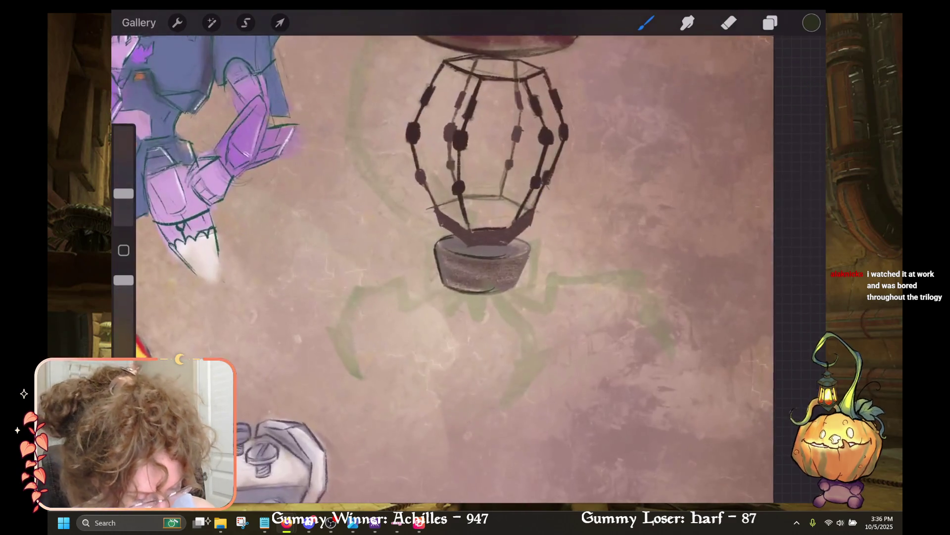
# Step: Restore the hooked line below the cup and add a parallel line to form a tube handle
pyautogui.hotkey('ctrl', 'z')
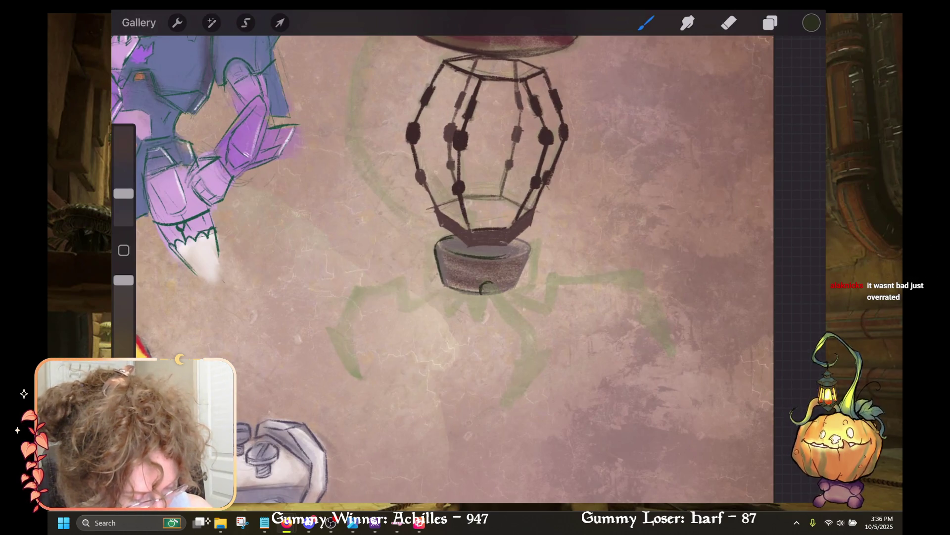
pyautogui.hotkey('ctrl', 'shift', 'z')
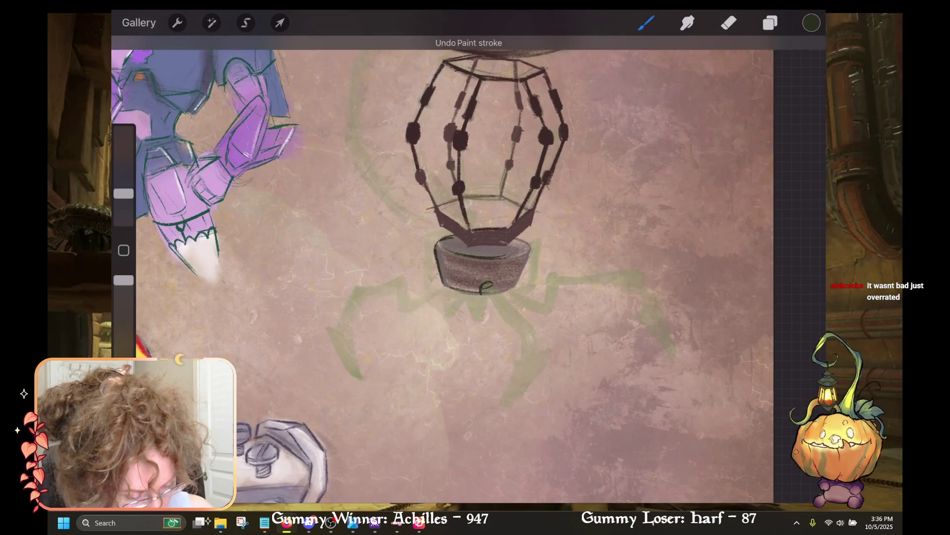
pyautogui.moveTo(515, 308)
pyautogui.mouseDown()
pyautogui.moveTo(518, 343)
pyautogui.moveTo(537, 345)
pyautogui.moveTo(522, 348)
pyautogui.mouseUp()
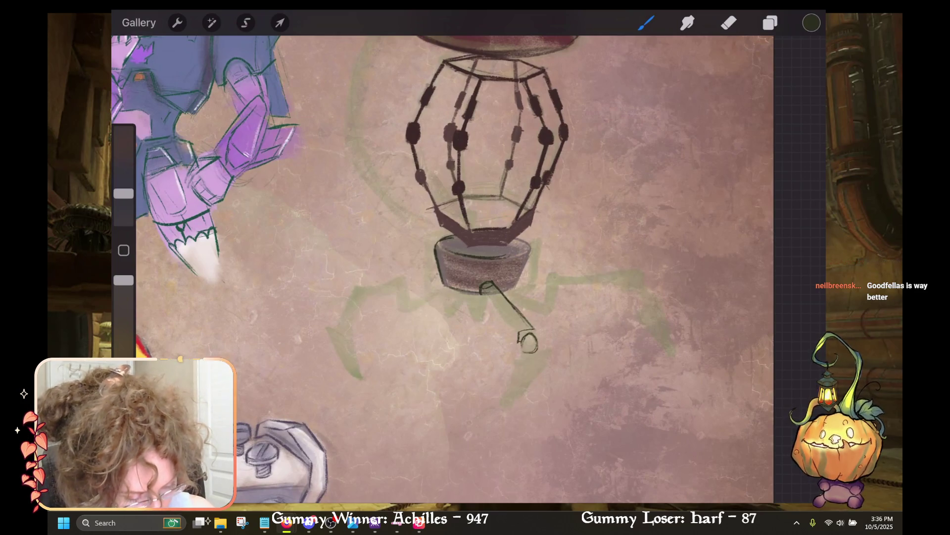
pyautogui.moveTo(495, 283); pyautogui.dragTo(533, 331)
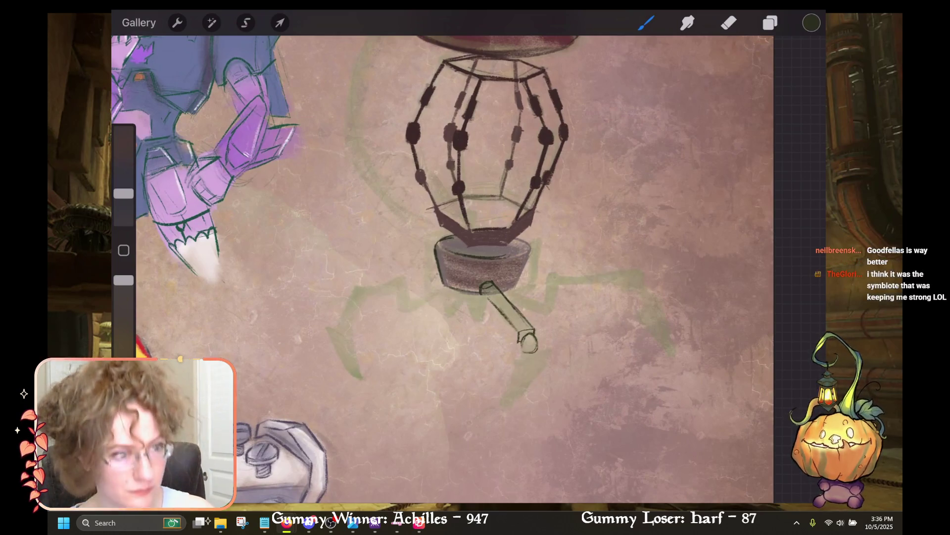
# Step: Darken the handle tube's lower edge and draw its end cap, discarding a stray stroke
pyautogui.scroll(-2, 446, 267)
pyautogui.moveTo(448, 306); pyautogui.dragTo(478, 342)
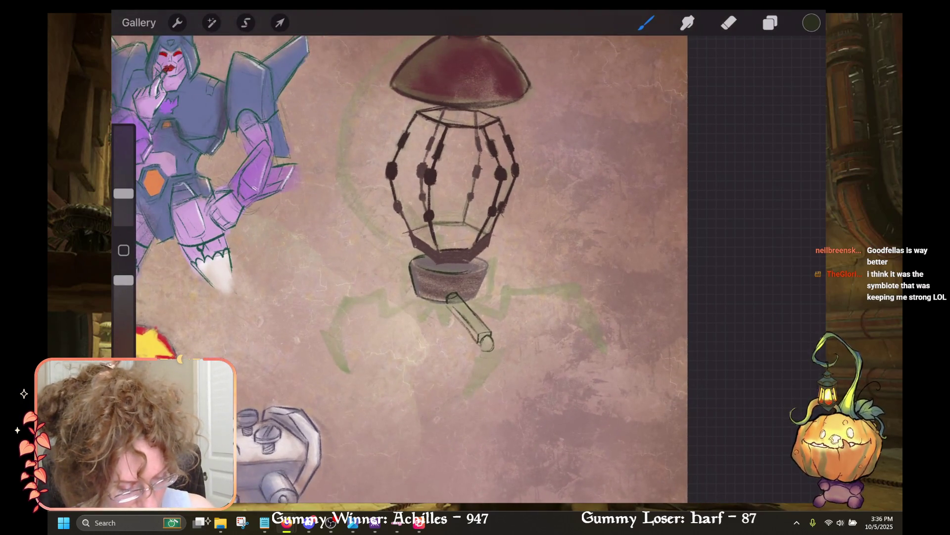
pyautogui.moveTo(479, 353); pyautogui.dragTo(501, 351)
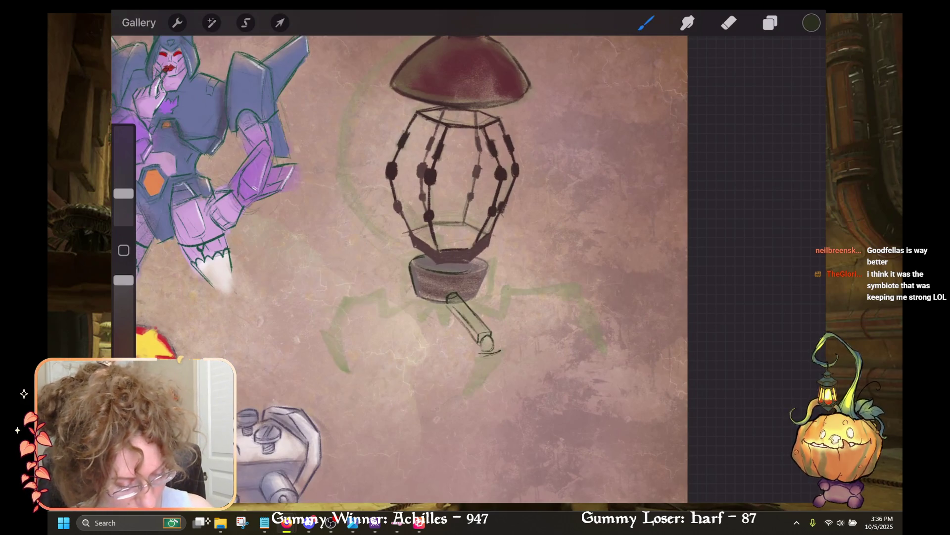
pyautogui.hotkey('ctrl', 'z')
pyautogui.moveTo(501, 334); pyautogui.dragTo(503, 359)
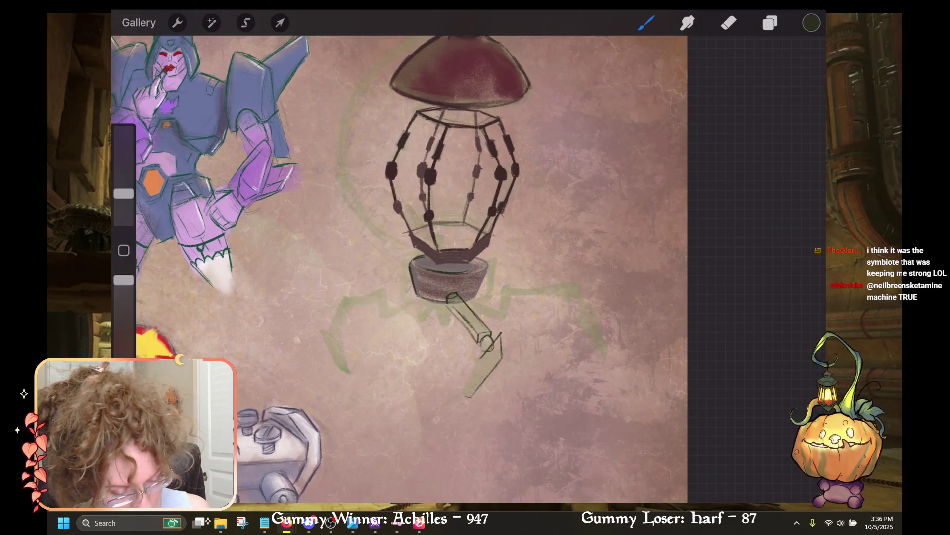
# Step: Try closing the handle's upper end and a right-leg knee joint, undoing both strokes
pyautogui.moveTo(448, 305); pyautogui.dragTo(448, 325)
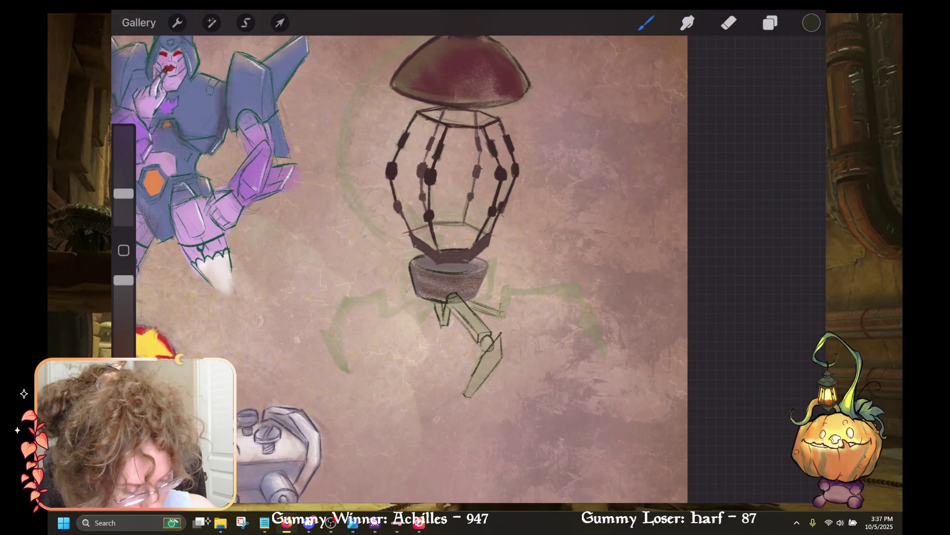
pyautogui.hotkey('ctrl', 'z')
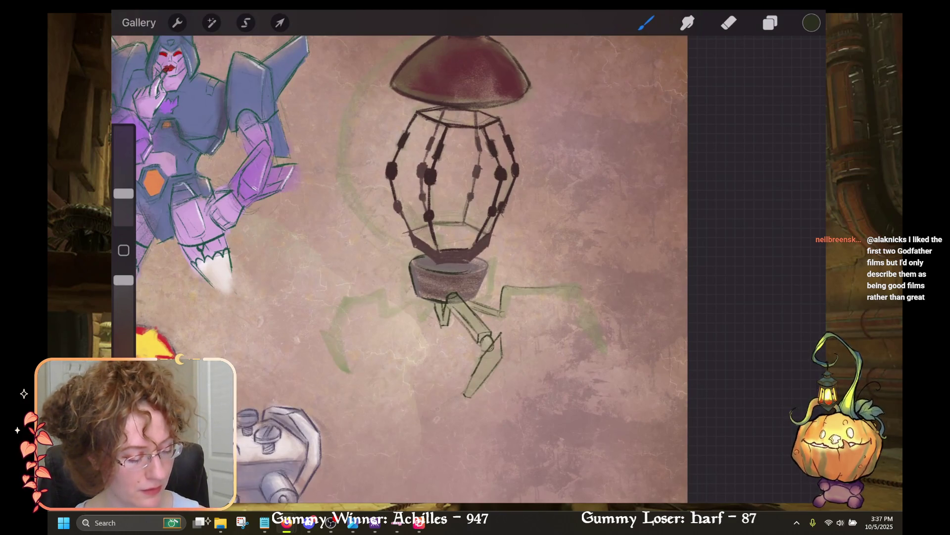
pyautogui.moveTo(569, 290); pyautogui.dragTo(570, 288)
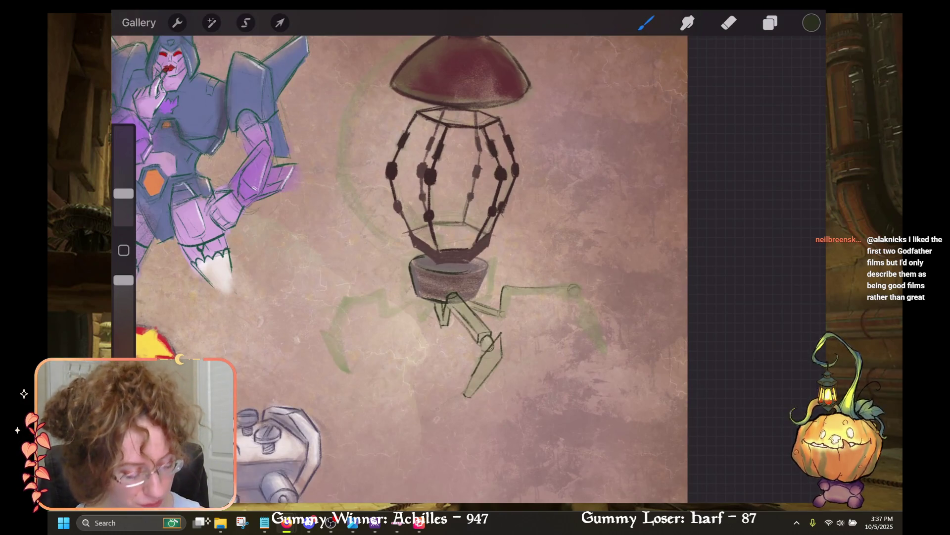
pyautogui.hotkey('ctrl', 'z')
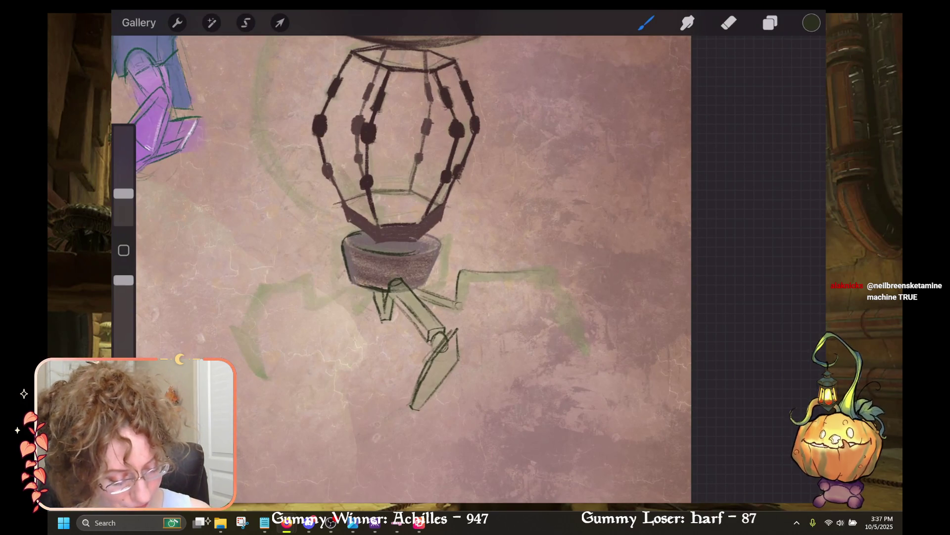
# Step: Undo the three latest leg strokes beneath the bowl base
pyautogui.hotkey('ctrl', 'z')
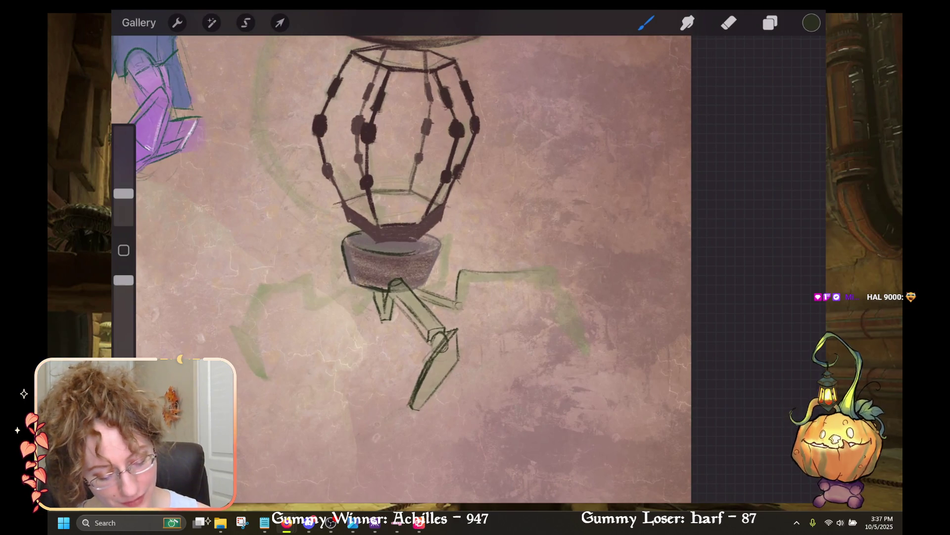
pyautogui.hotkey('ctrl', 'z')
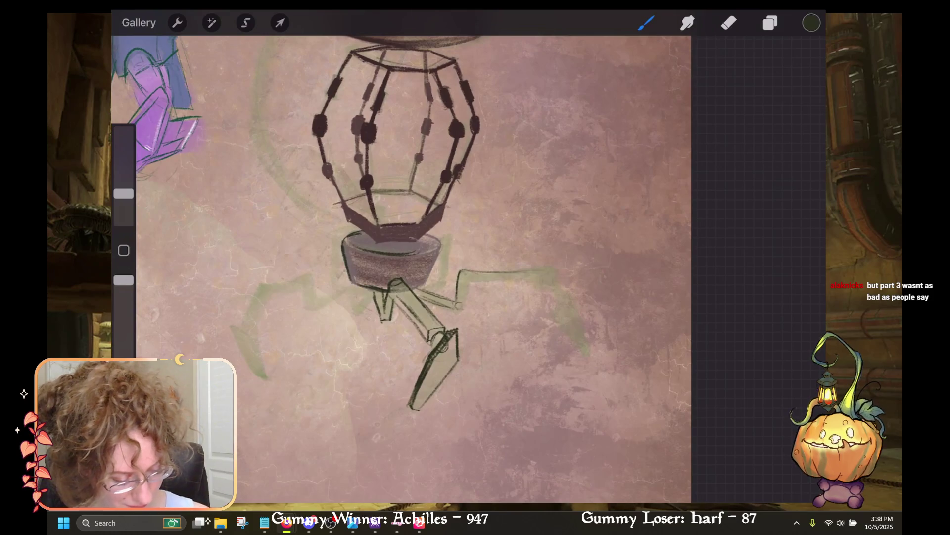
pyautogui.hotkey('ctrl', 'z')
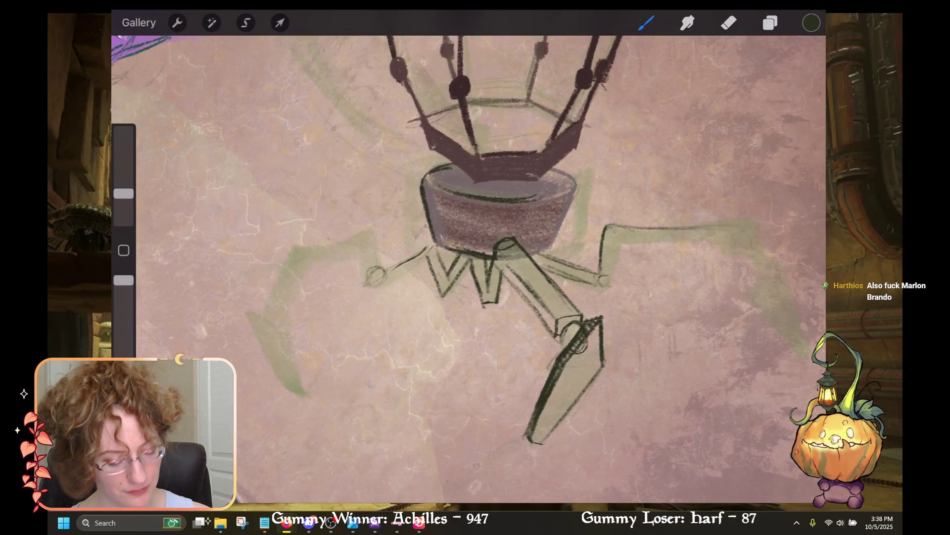
# Step: Ink and extend the left leg's upper edge near its joint, undoing the last stroke
pyautogui.moveTo(374, 232)
pyautogui.mouseDown()
pyautogui.moveTo(379, 267)
pyautogui.moveTo(367, 282)
pyautogui.mouseUp()
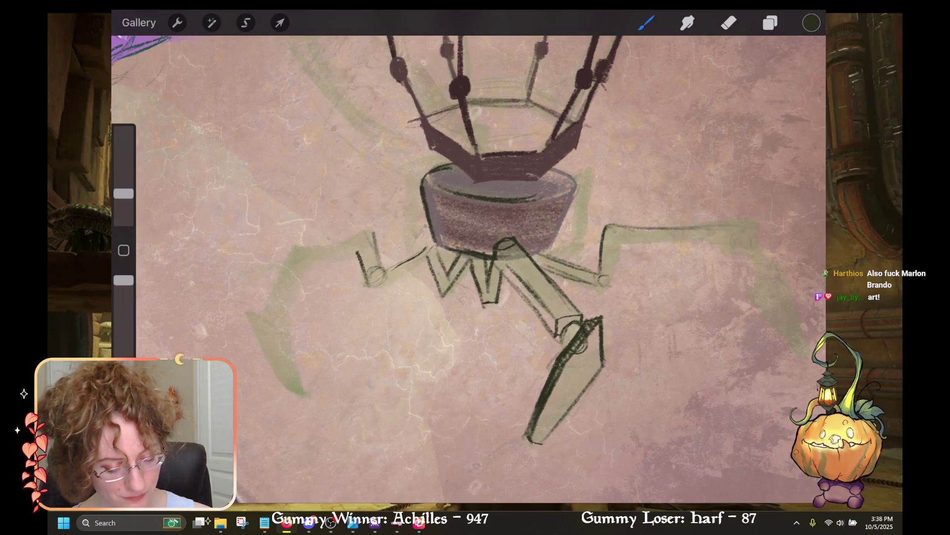
pyautogui.moveTo(495, 222); pyautogui.dragTo(569, 297)
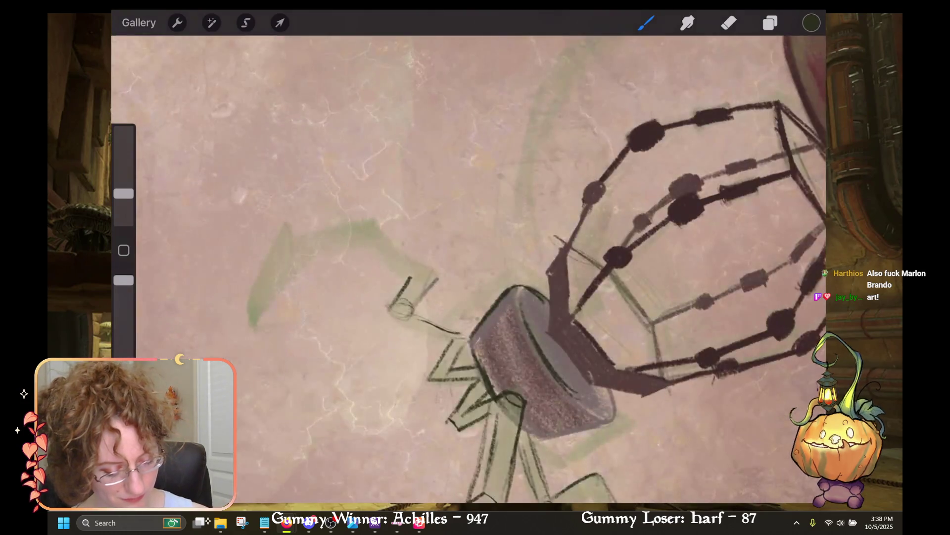
pyautogui.moveTo(372, 221)
pyautogui.mouseDown()
pyautogui.moveTo(441, 272)
pyautogui.moveTo(426, 268)
pyautogui.mouseUp()
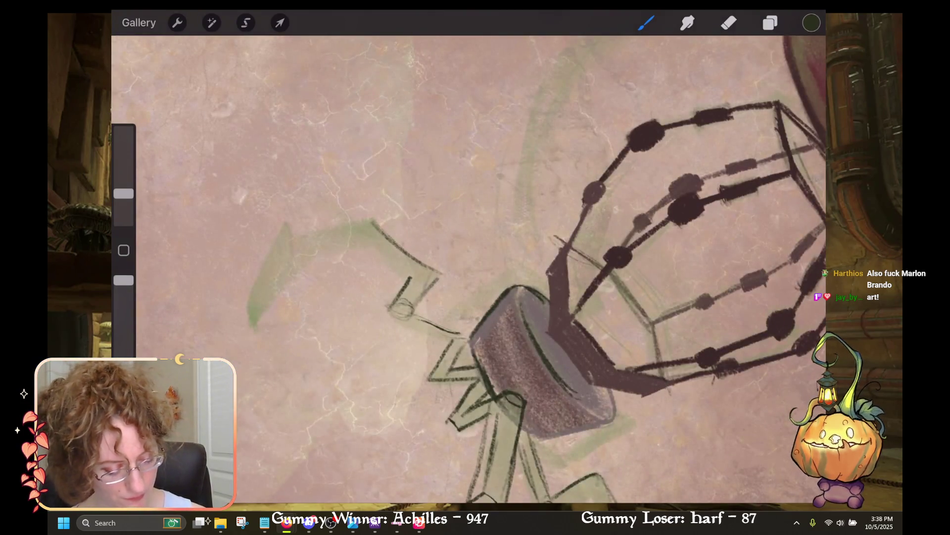
pyautogui.moveTo(367, 221); pyautogui.dragTo(391, 236)
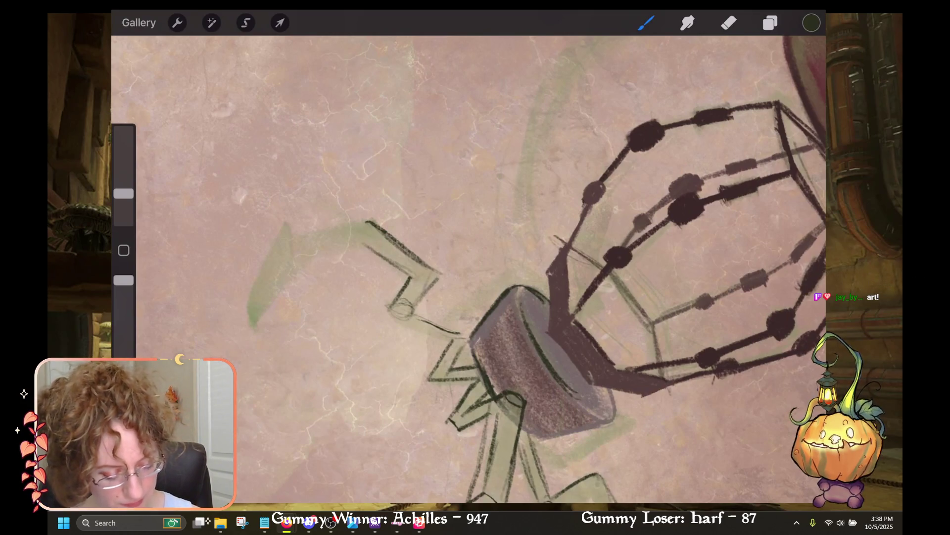
pyautogui.moveTo(544, 362); pyautogui.dragTo(654, 149)
pyautogui.moveTo(654, 198)
pyautogui.mouseDown()
pyautogui.moveTo(540, 168)
pyautogui.moveTo(564, 191)
pyautogui.mouseUp()
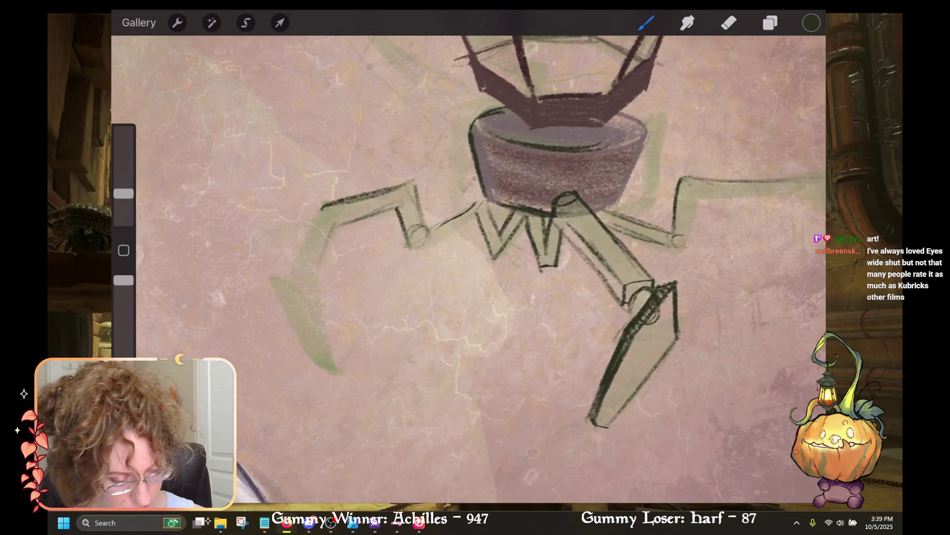
pyautogui.hotkey('ctrl', 'z')
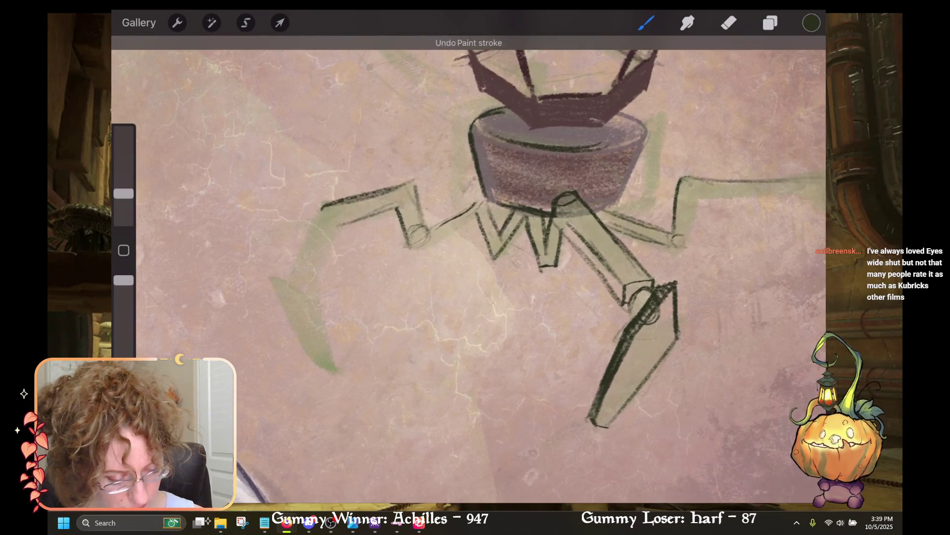
# Step: Redraw the left leg's upper edge, undoing the thin and stray attempts
pyautogui.moveTo(325, 203); pyautogui.dragTo(410, 182)
pyautogui.hotkey('ctrl', 'z')
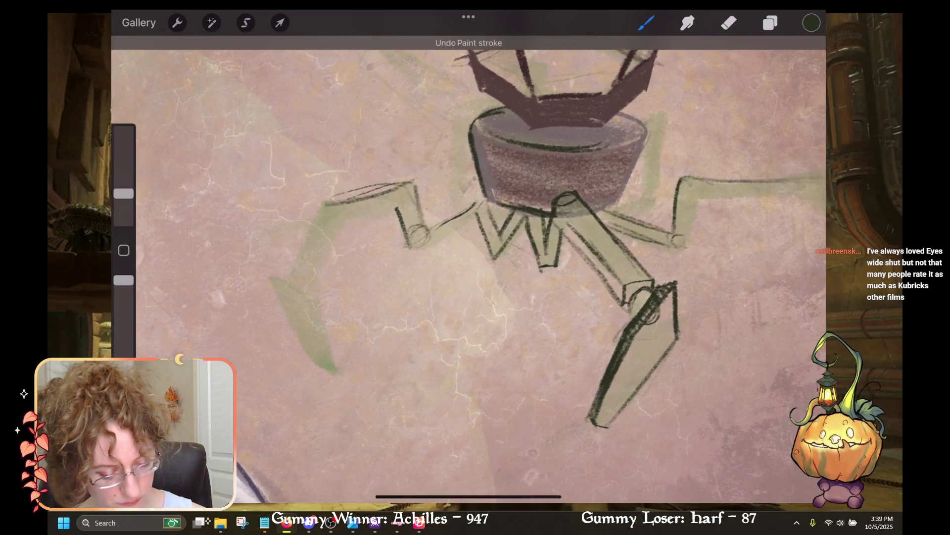
pyautogui.hotkey('ctrl', 'z')
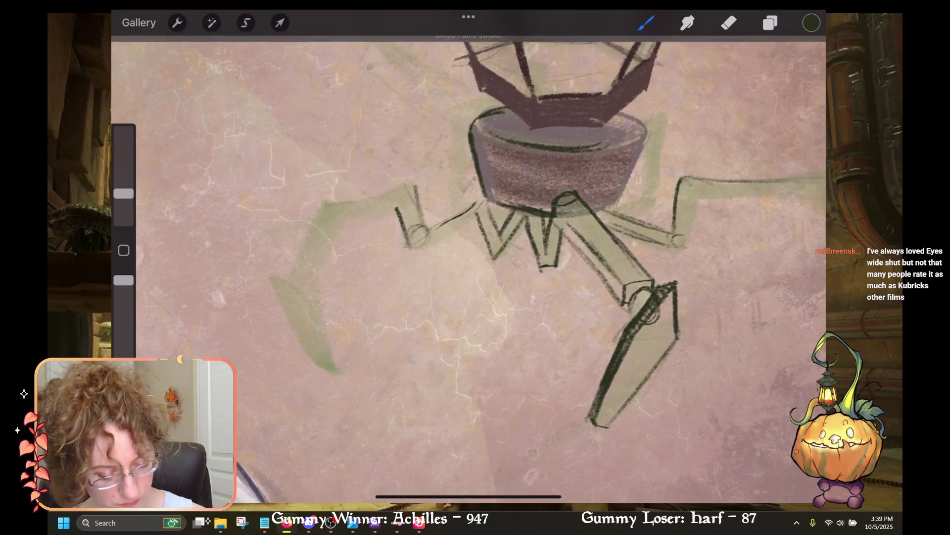
pyautogui.moveTo(411, 133); pyautogui.dragTo(468, 200)
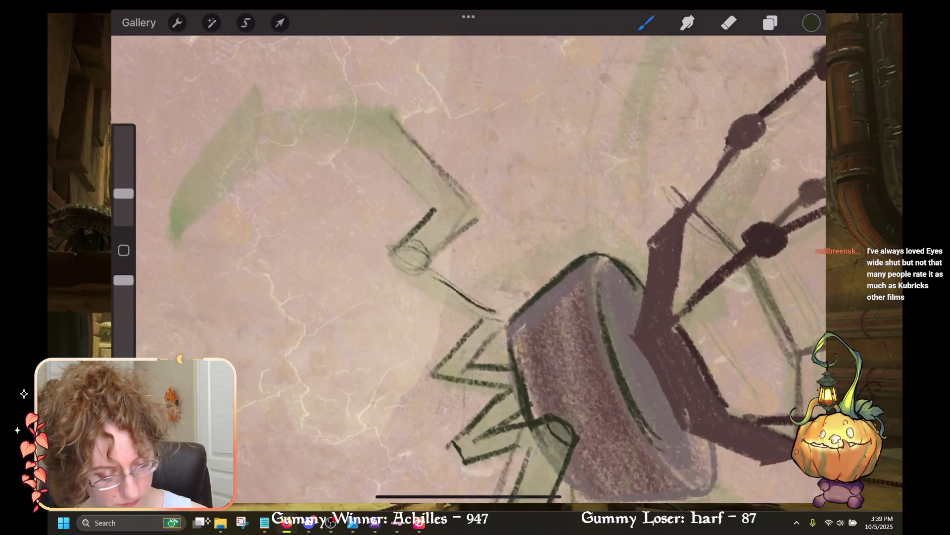
pyautogui.moveTo(495, 297); pyautogui.dragTo(580, 205)
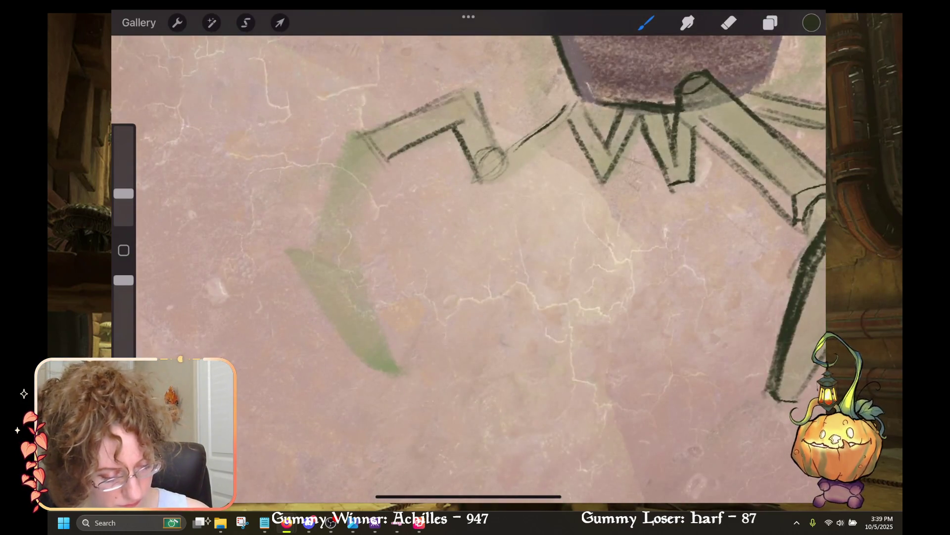
pyautogui.scroll(-3, 468, 268)
pyautogui.hotkey('ctrl', 'z')
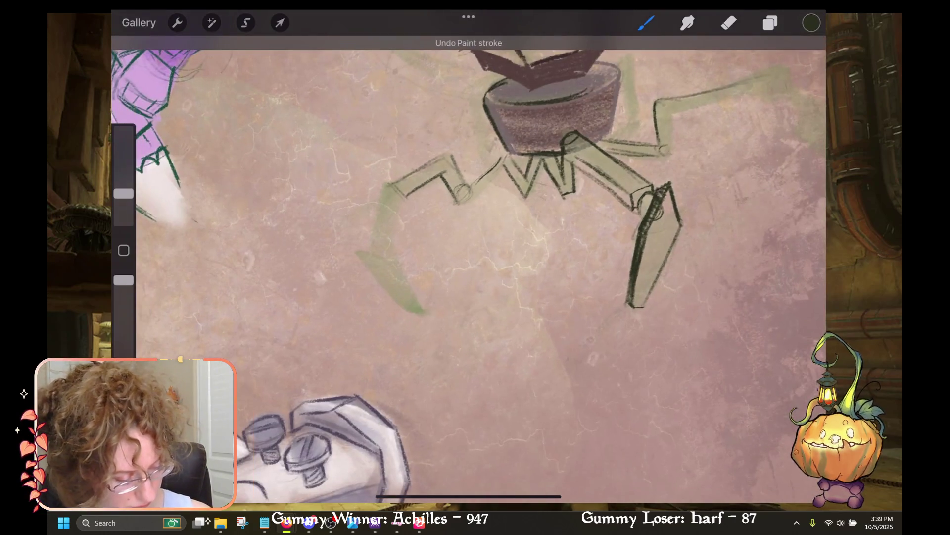
pyautogui.scroll(2, 468, 267)
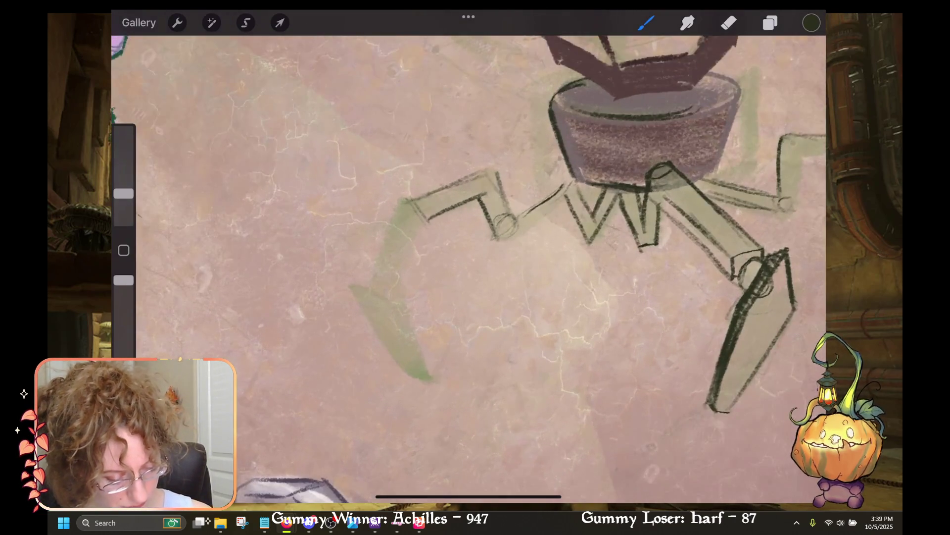
# Step: Add a joint circle on the upper-left leg and ink the lower leg's edge and foot
pyautogui.moveTo(416, 201); pyautogui.dragTo(408, 217)
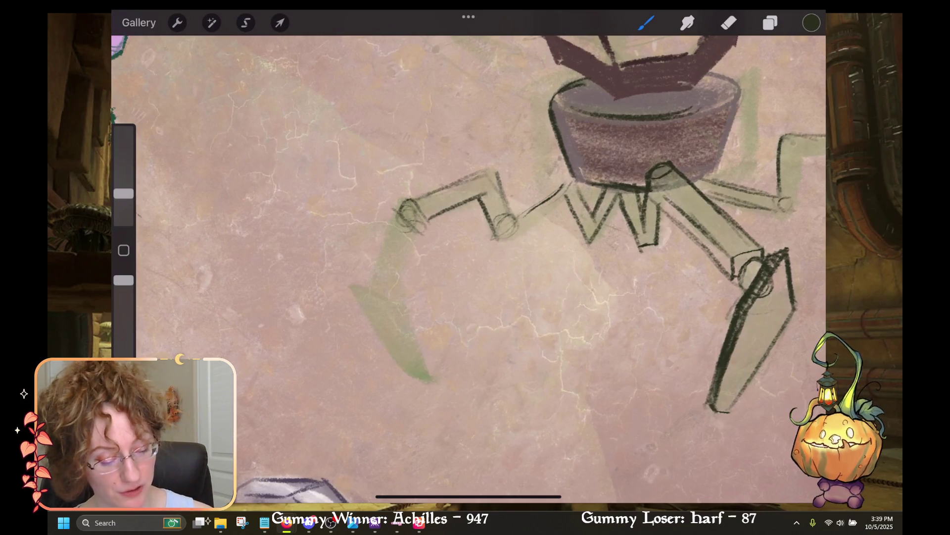
pyautogui.moveTo(395, 208); pyautogui.dragTo(374, 283)
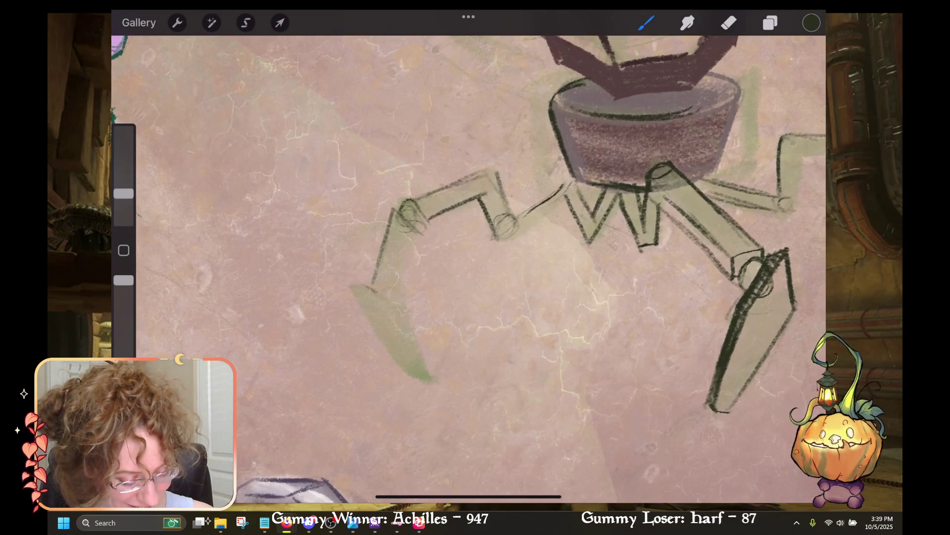
pyautogui.moveTo(360, 284)
pyautogui.mouseDown()
pyautogui.moveTo(394, 303)
pyautogui.moveTo(367, 285)
pyautogui.moveTo(438, 383)
pyautogui.moveTo(399, 310)
pyautogui.moveTo(377, 297)
pyautogui.mouseUp()
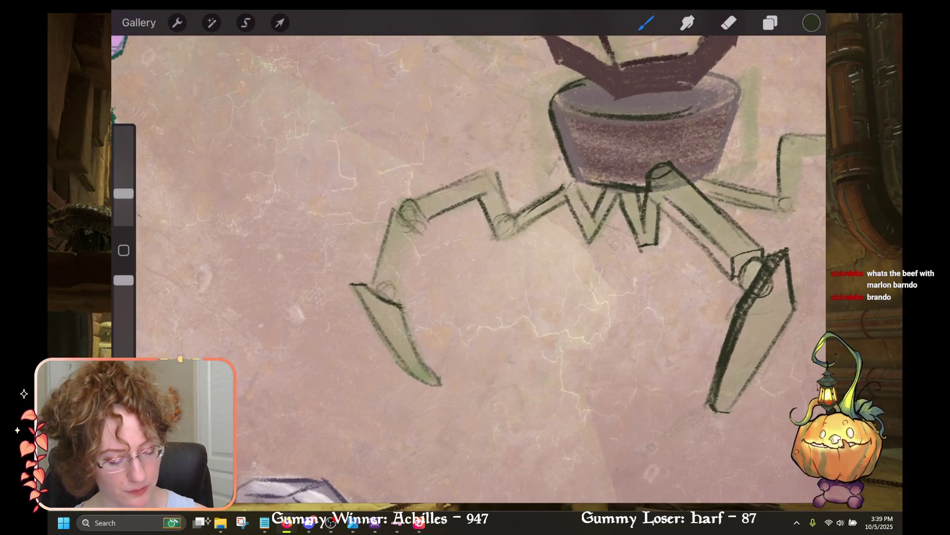
pyautogui.hotkey('ctrl', 'z')
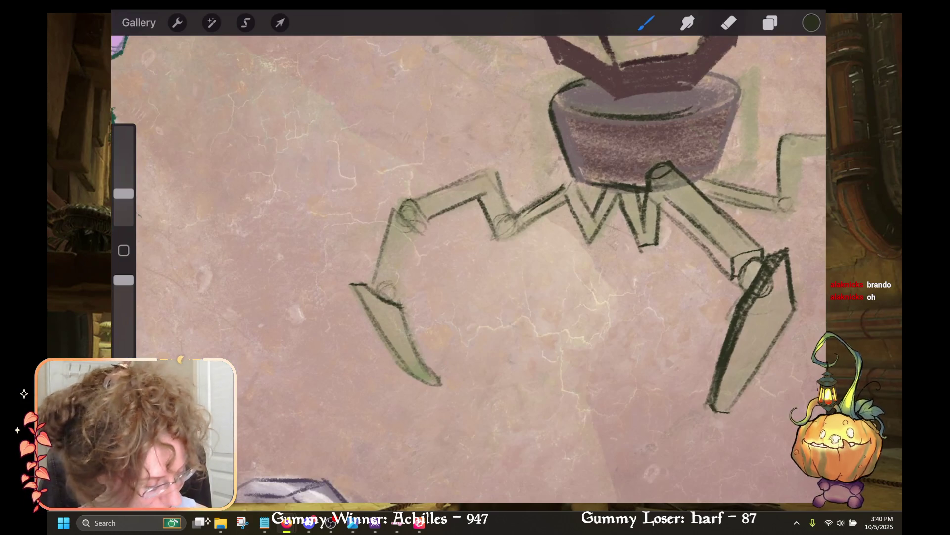
pyautogui.moveTo(495, 248); pyautogui.dragTo(431, 218)
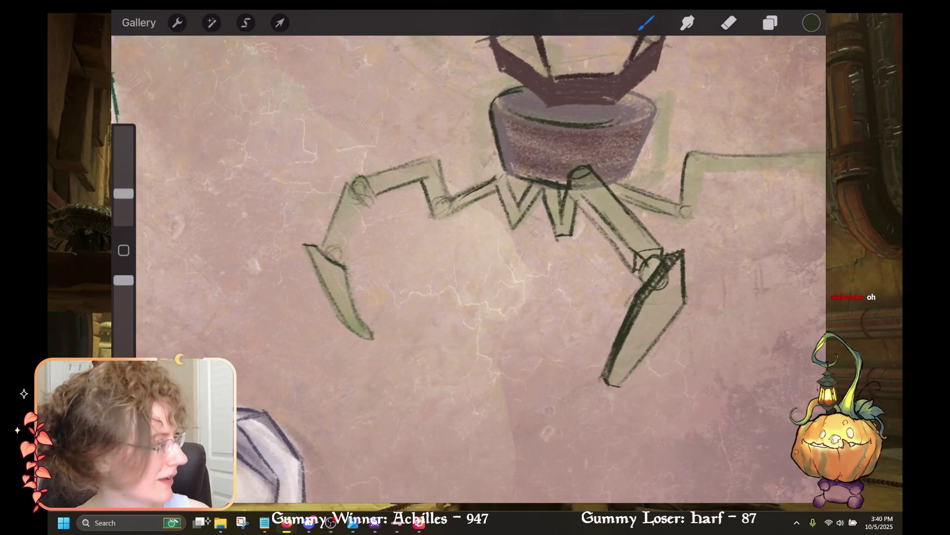
pyautogui.moveTo(475, 267)
pyautogui.mouseDown()
pyautogui.moveTo(742, 109)
pyautogui.moveTo(485, 273)
pyautogui.mouseUp()
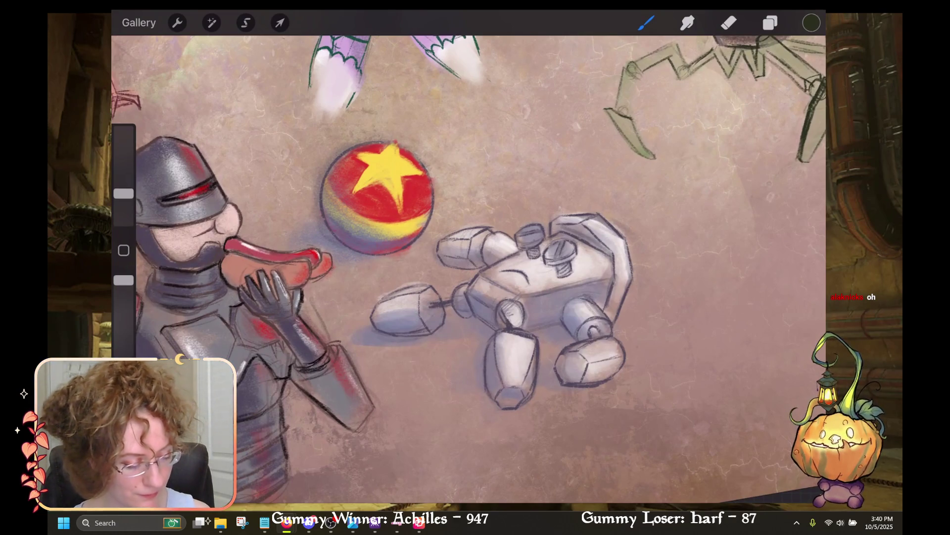
pyautogui.moveTo(376, 198)
pyautogui.mouseDown()
pyautogui.moveTo(169, 329)
pyautogui.moveTo(462, 233)
pyautogui.moveTo(290, 346)
pyautogui.mouseUp()
pyautogui.moveTo(577, 187)
pyautogui.mouseDown()
pyautogui.moveTo(557, 248)
pyautogui.moveTo(480, 223)
pyautogui.moveTo(513, 149)
pyautogui.moveTo(480, 188)
pyautogui.mouseUp()
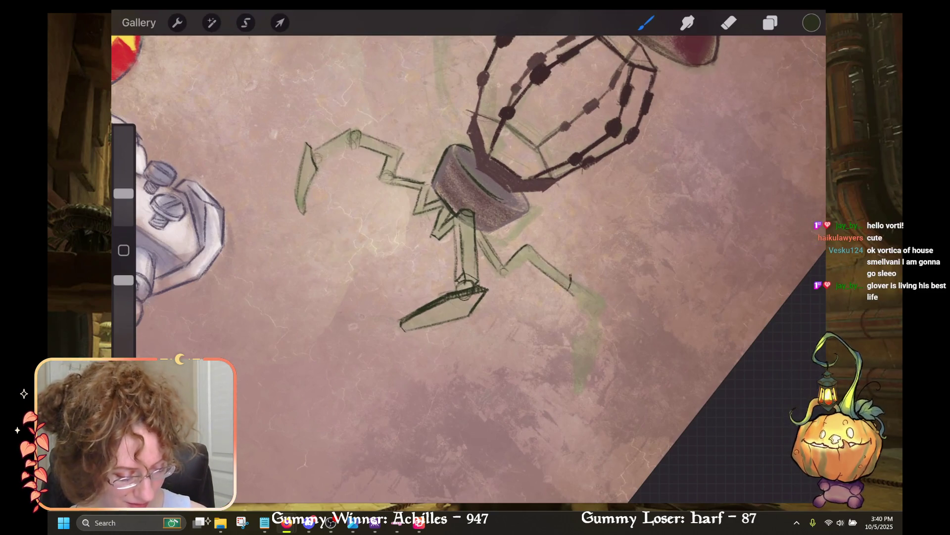
# Step: Extend the right leg with dark lines, removing the stroke at its tip
pyautogui.moveTo(478, 188); pyautogui.dragTo(401, 218)
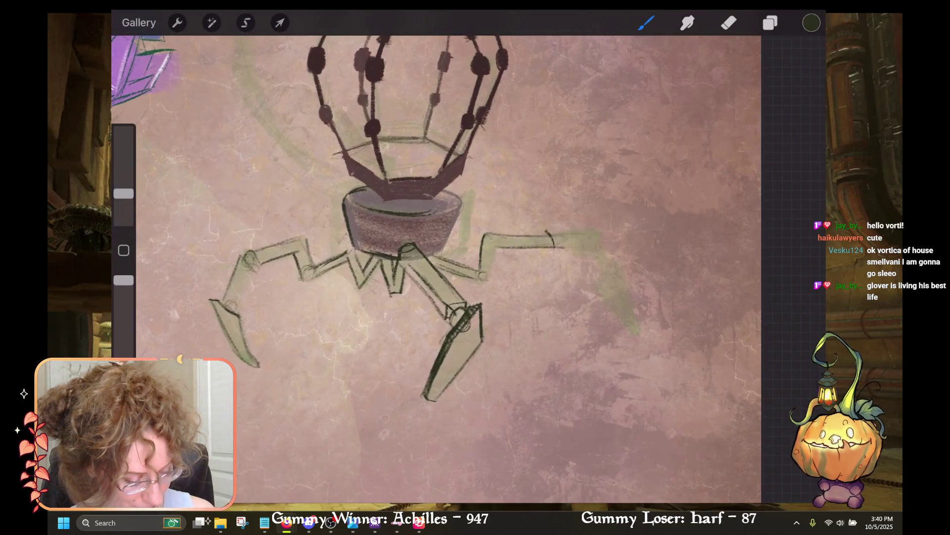
pyautogui.moveTo(557, 233); pyautogui.dragTo(604, 248)
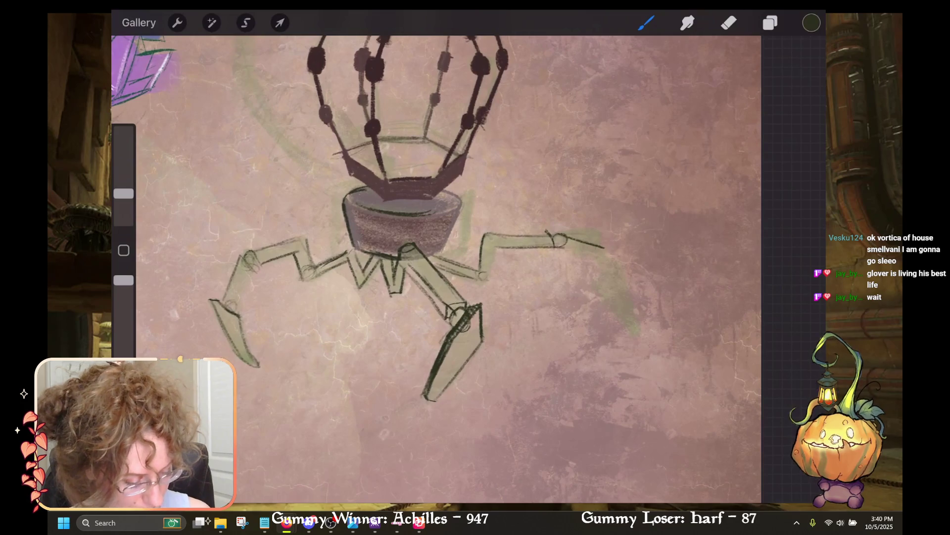
pyautogui.moveTo(569, 248); pyautogui.dragTo(605, 262)
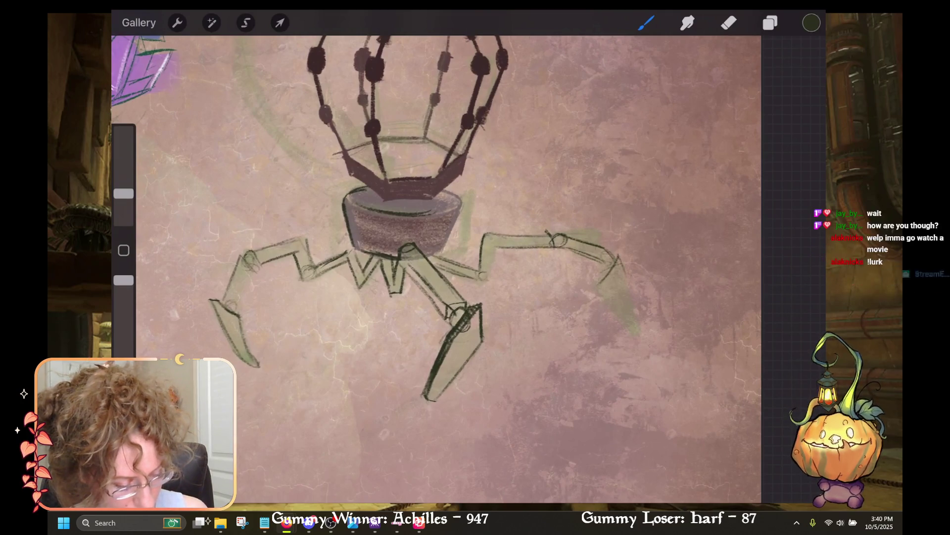
pyautogui.hotkey('ctrl', 'z')
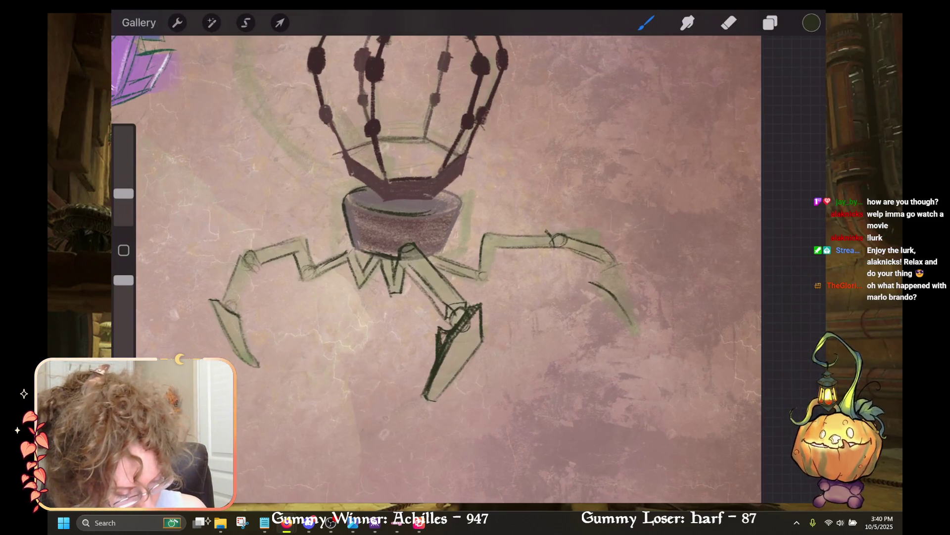
pyautogui.moveTo(615, 242); pyautogui.dragTo(635, 329)
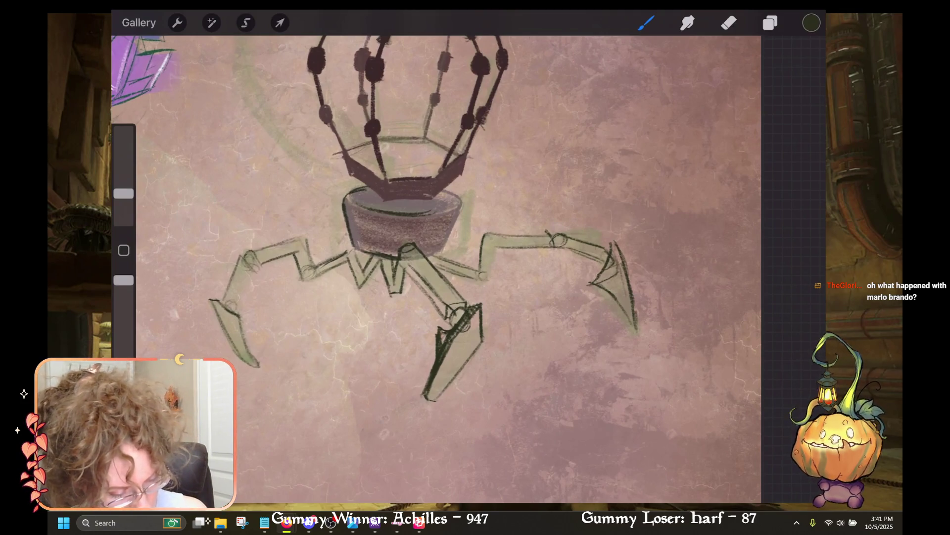
# Step: Undo the stray stroke and erase to lighten the front leg's left edge and knee lines
pyautogui.press('e')
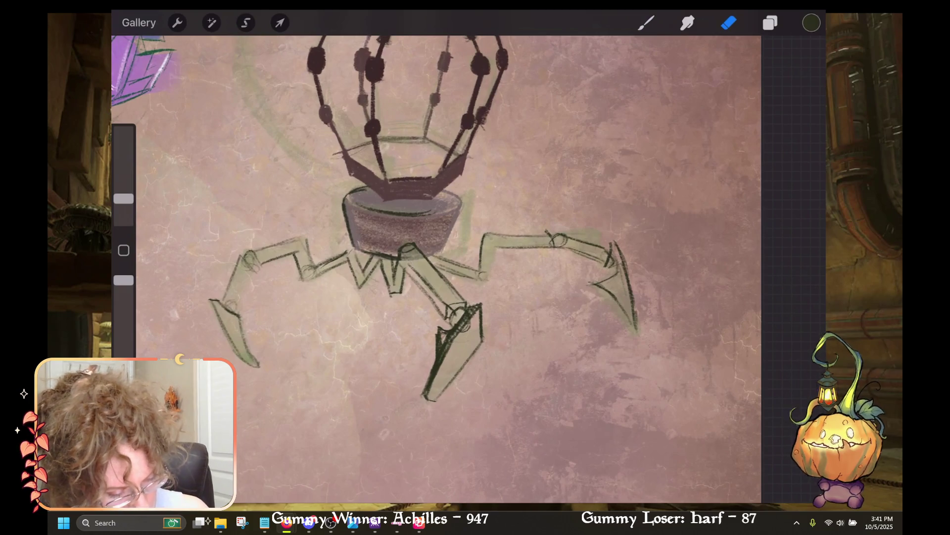
pyautogui.press('b')
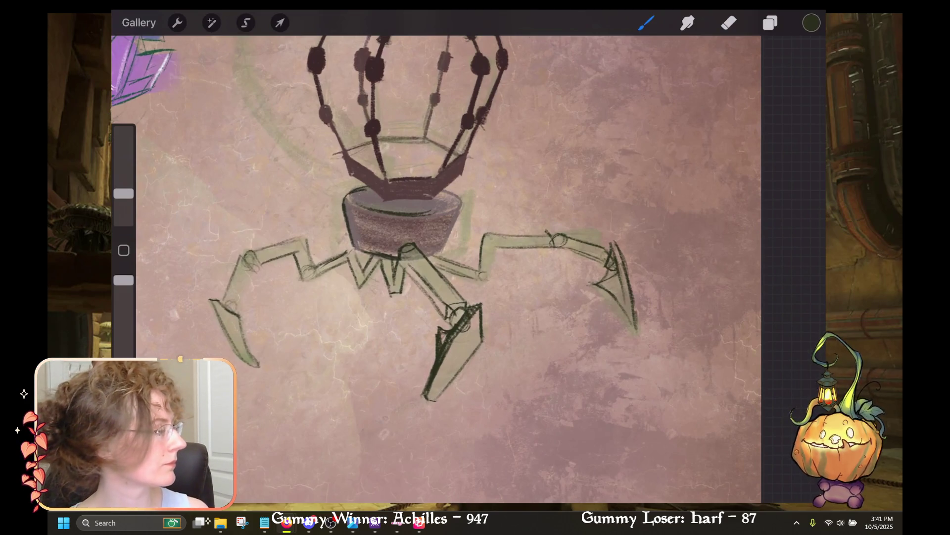
pyautogui.hotkey('ctrl', 'z')
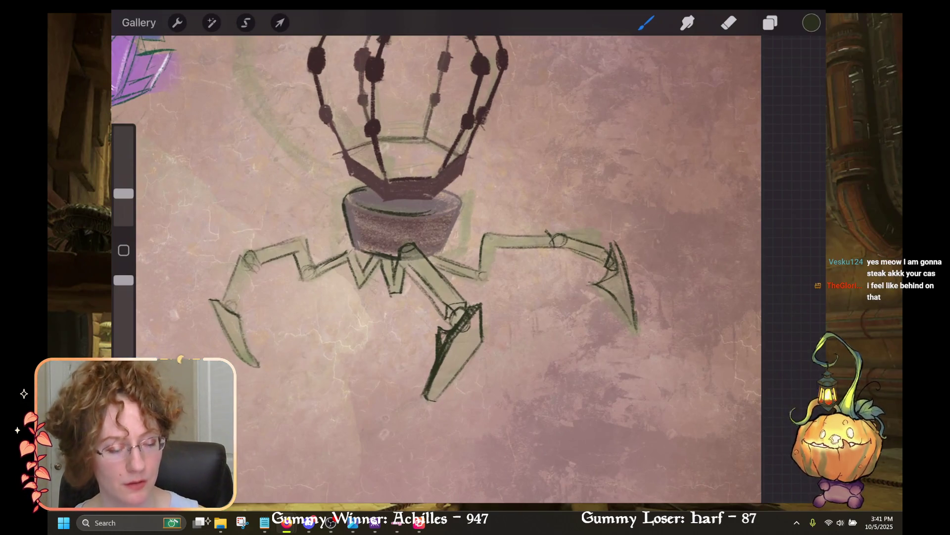
pyautogui.scroll(-5, 436, 267)
pyautogui.click(729, 22)
pyautogui.moveTo(534, 260); pyautogui.dragTo(525, 322)
pyautogui.hotkey('ctrl', 'z')
pyautogui.moveTo(533, 257); pyautogui.dragTo(522, 287)
pyautogui.moveTo(549, 238); pyautogui.dragTo(535, 272)
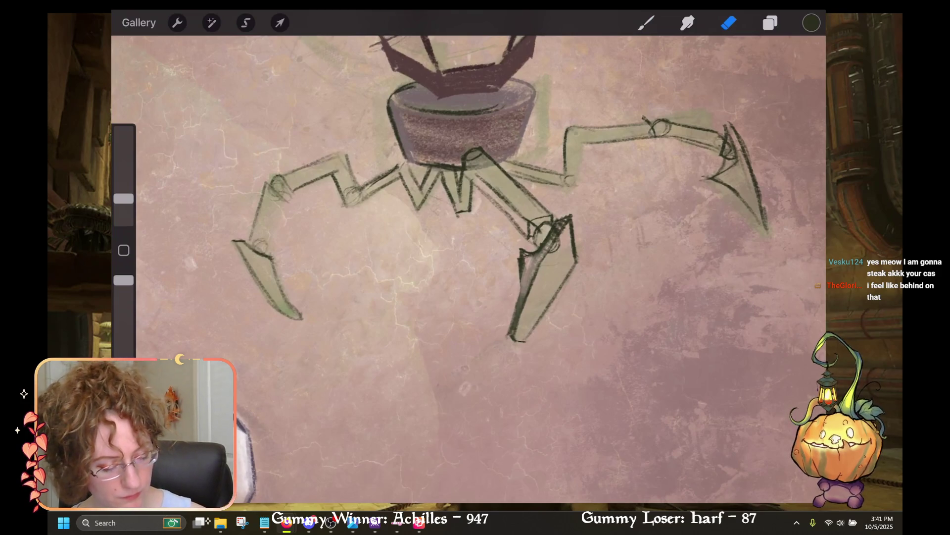
# Step: Shade the front leg's left edge darker with the brush
pyautogui.press('b')
pyautogui.moveTo(522, 274); pyautogui.dragTo(517, 310)
pyautogui.moveTo(525, 270)
pyautogui.mouseDown()
pyautogui.moveTo(524, 297)
pyautogui.moveTo(529, 282)
pyautogui.mouseUp()
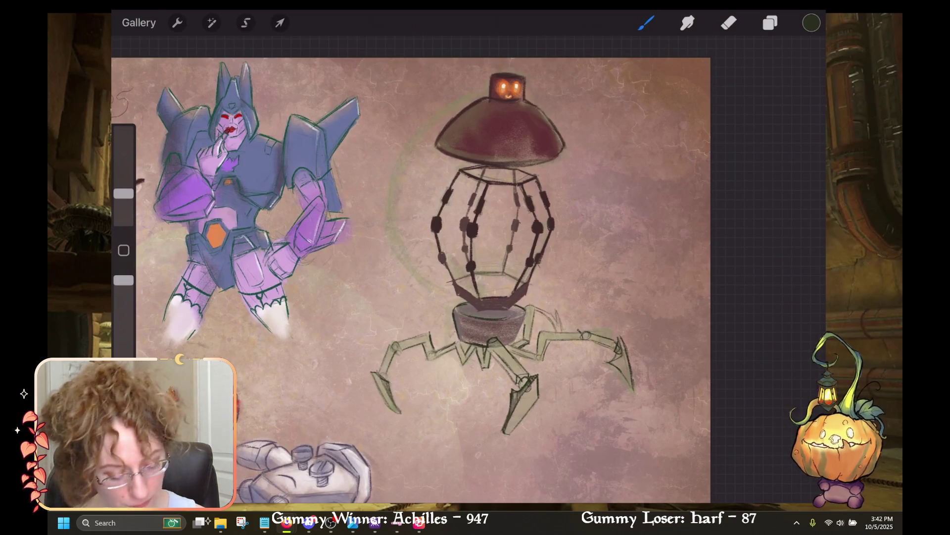
# Step: Zoom and pan around the canvas to study the area behind the robot's body
pyautogui.scroll(-5, 460, 267)
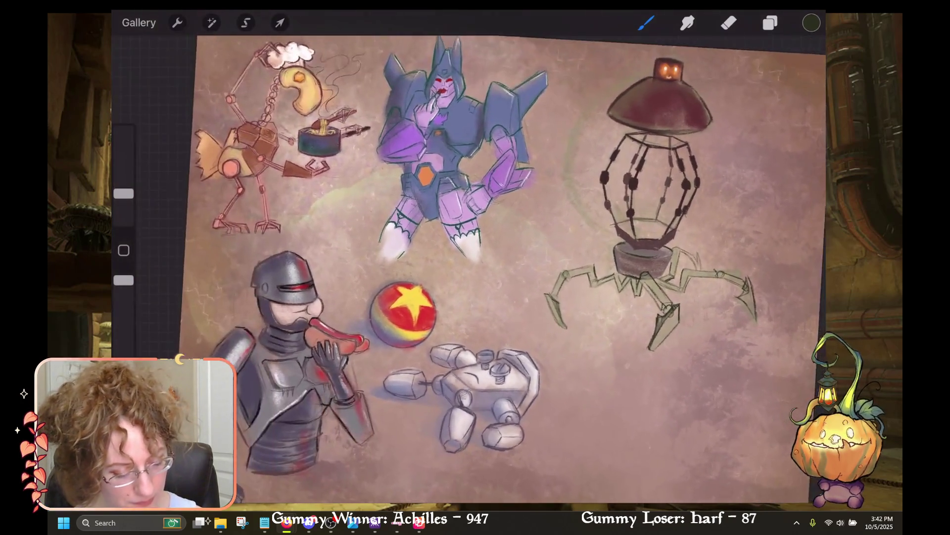
pyautogui.scroll(5, 476, 268)
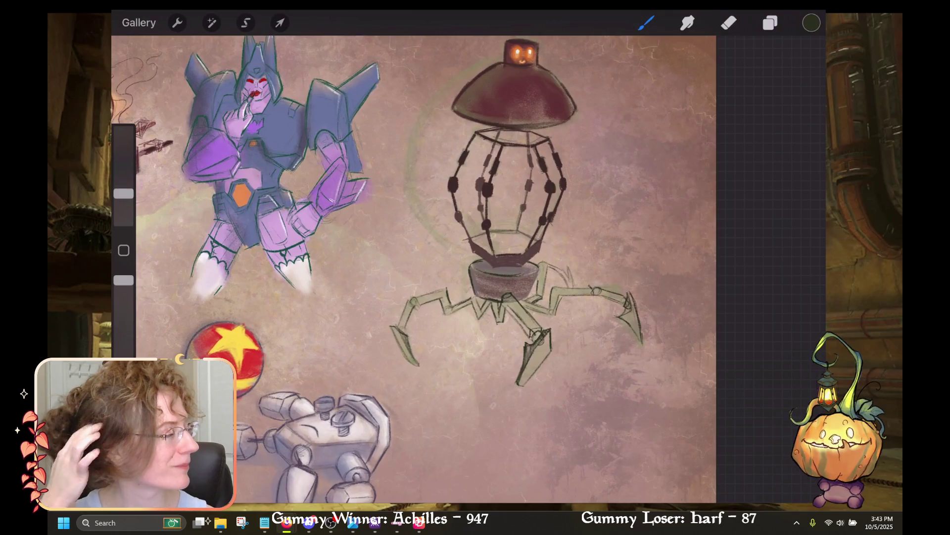
pyautogui.scroll(2, 490, 247)
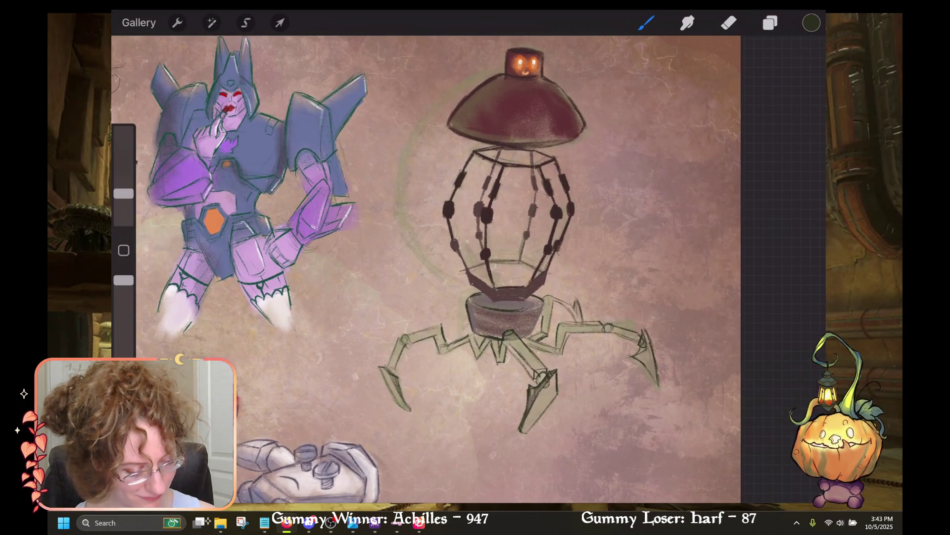
pyautogui.scroll(-3, 490, 297)
pyautogui.scroll(3, 491, 272)
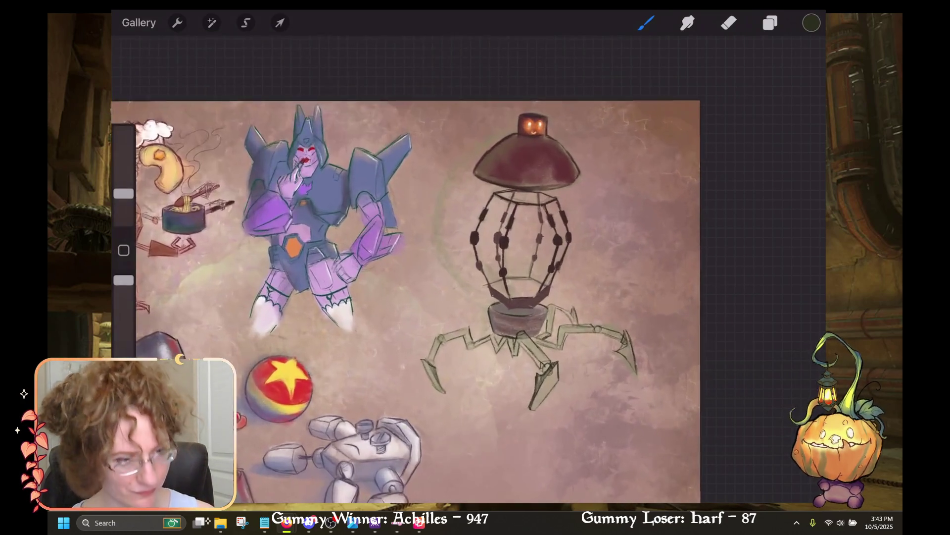
pyautogui.scroll(-3, 406, 297)
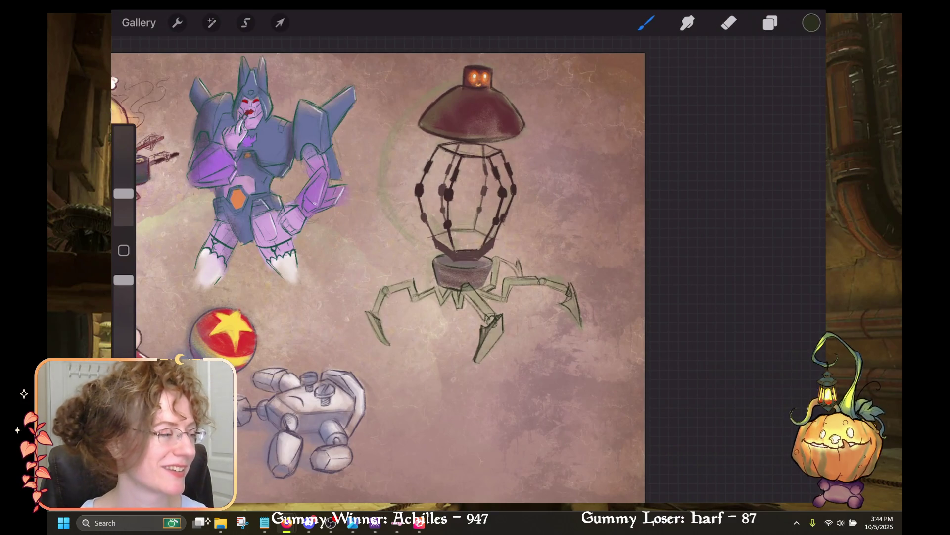
pyautogui.scroll(1, 391, 273)
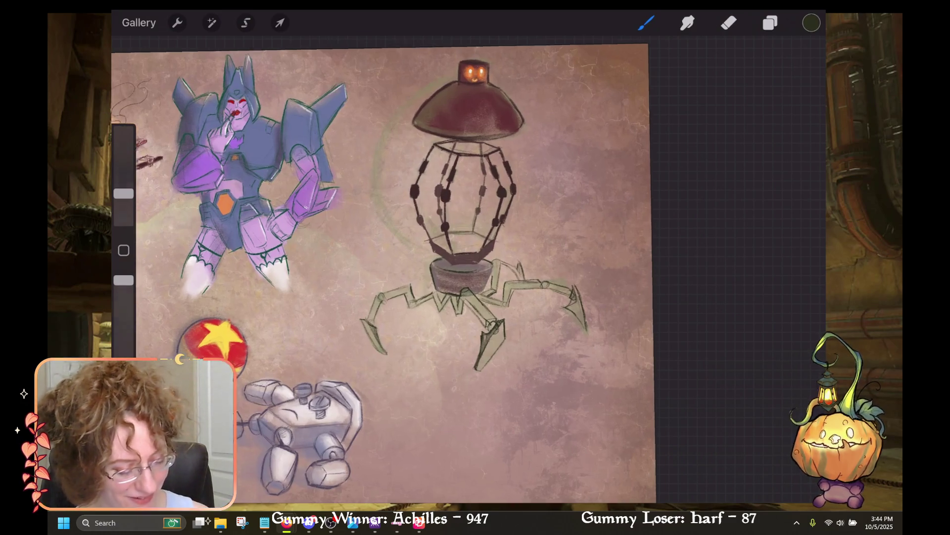
pyautogui.scroll(2, 391, 272)
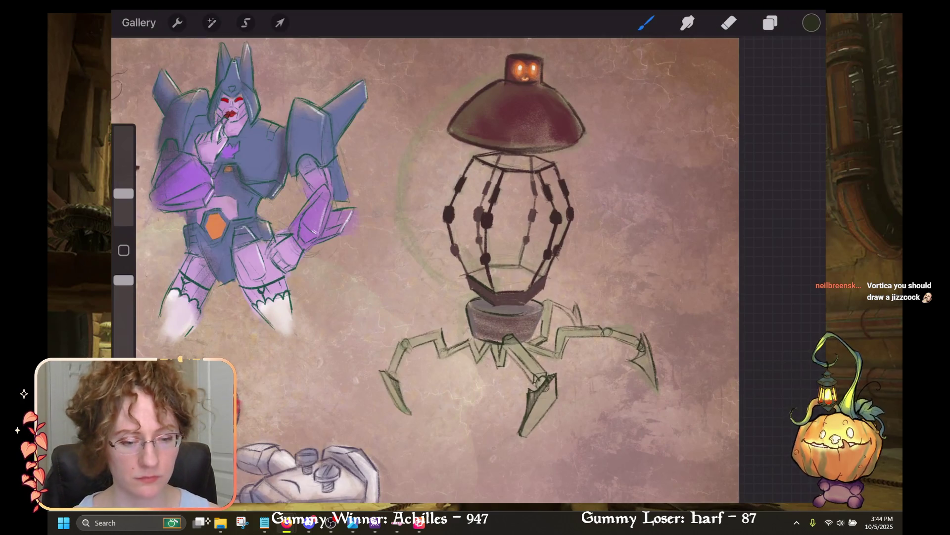
pyautogui.press('XF86AudioLowerVolume')
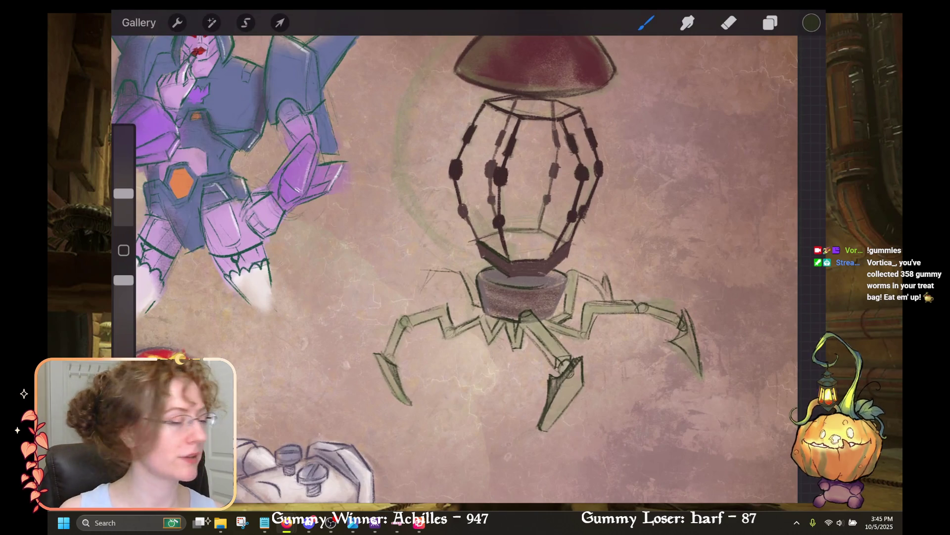
# Step: Undo the three most recent back-leg sketch strokes
pyautogui.moveTo(654, 370)
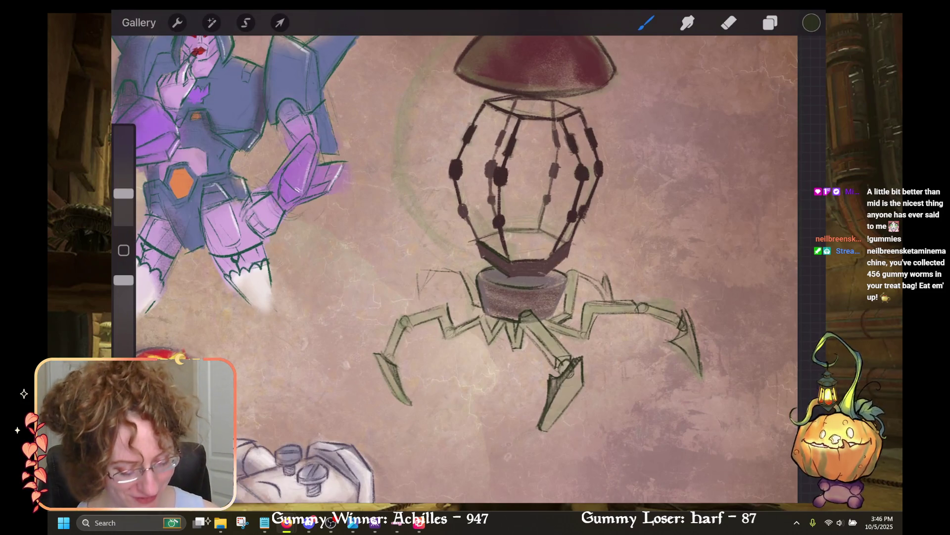
pyautogui.hotkey('ctrl', 'z')
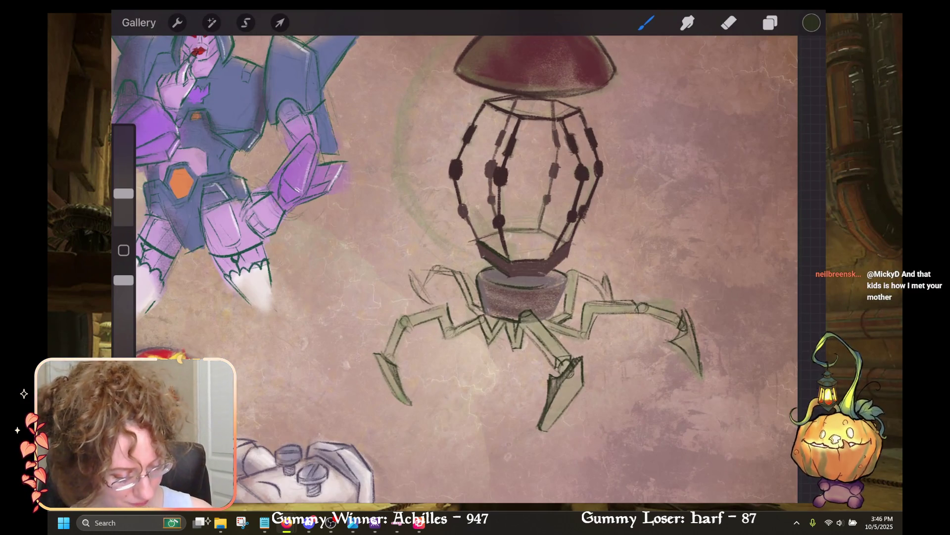
pyautogui.hotkey('ctrl', 'z')
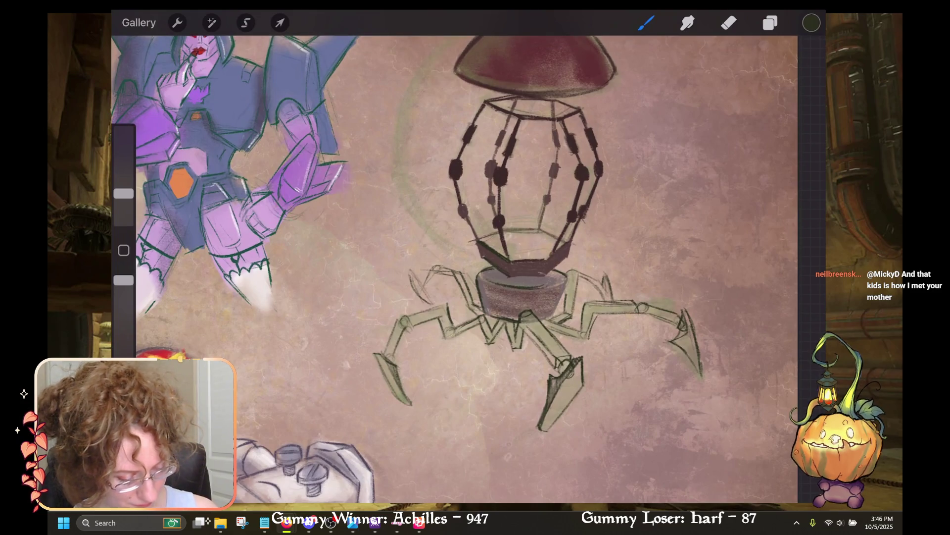
pyautogui.hotkey('ctrl', 'z')
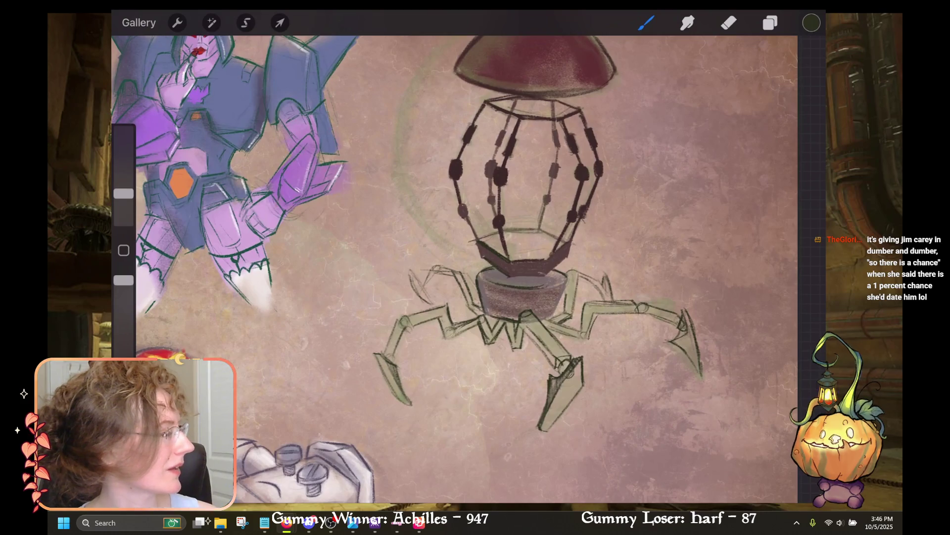
pyautogui.scroll(-2, 455, 268)
pyautogui.scroll(-2, 425, 267)
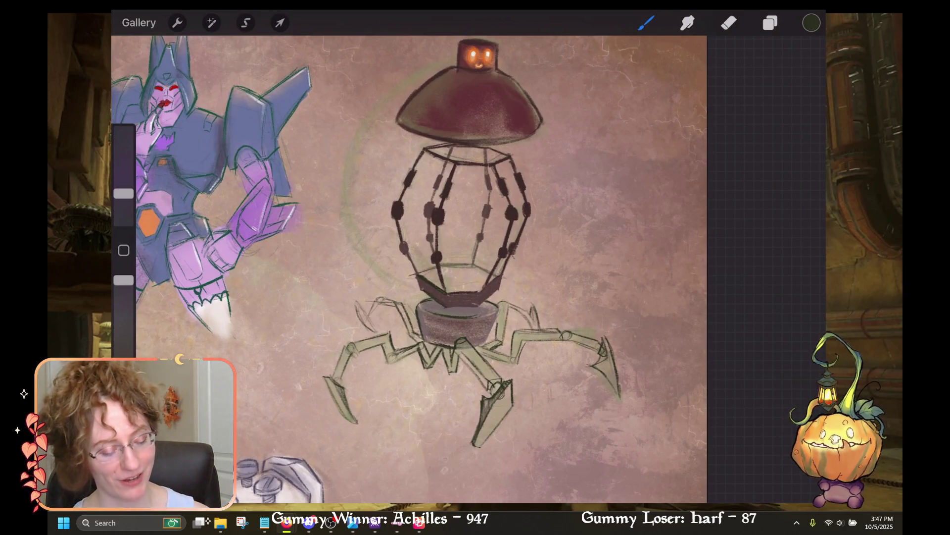
pyautogui.scroll(3, 470, 247)
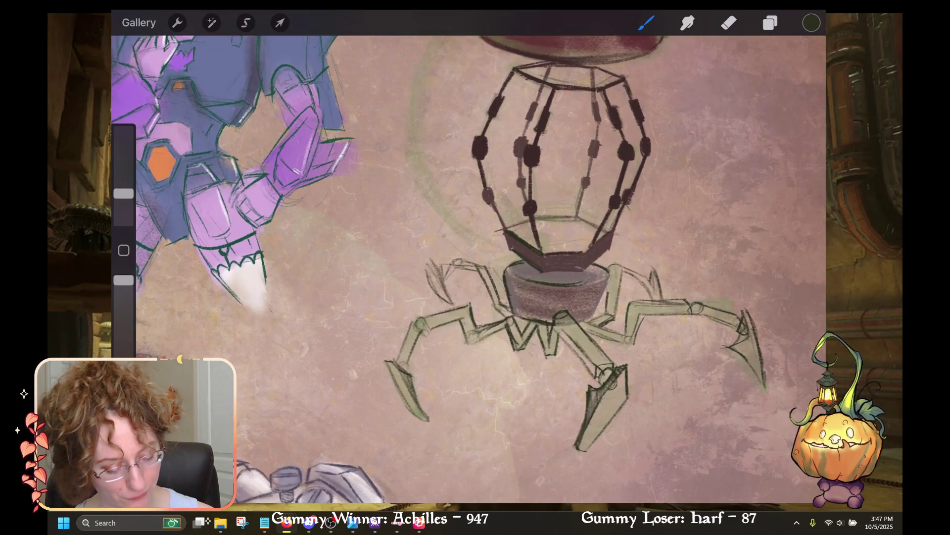
pyautogui.press('e')
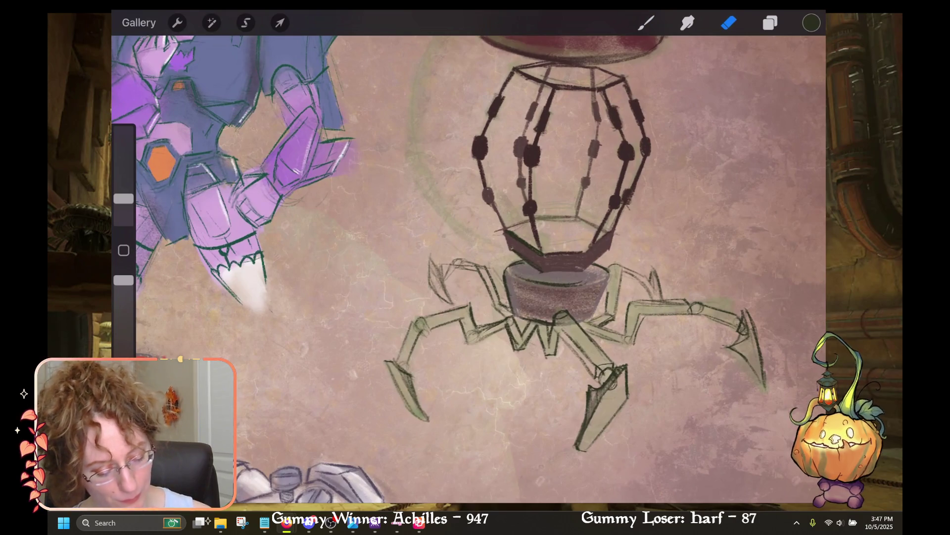
pyautogui.press('b')
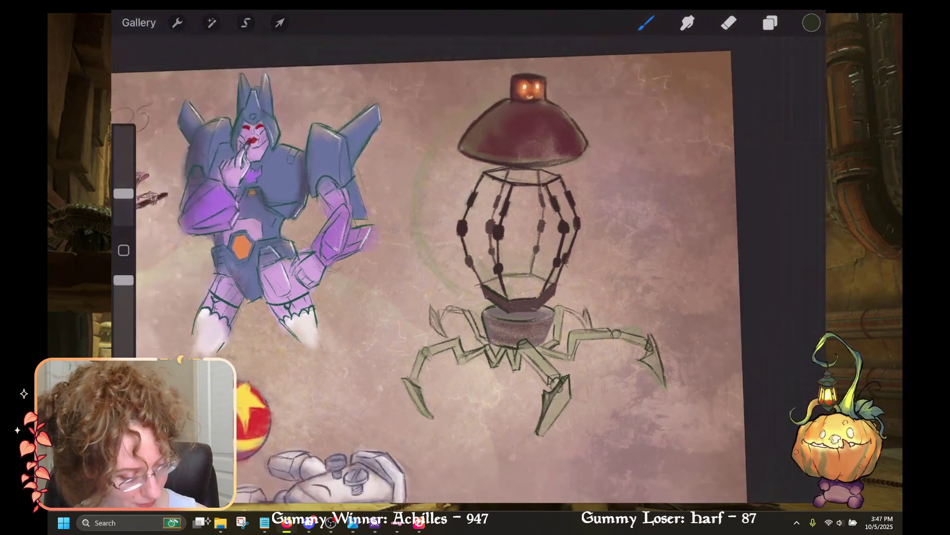
# Step: Check the layers, undo the last airbrush stroke, and sketch small marks left of the dome
pyautogui.scroll(-3, 467, 267)
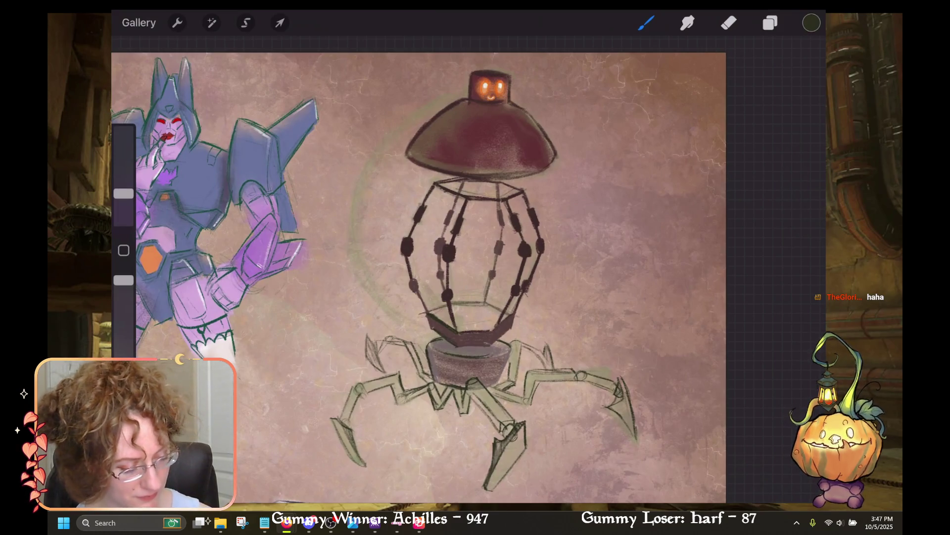
pyautogui.scroll(3, 468, 267)
pyautogui.click(770, 23)
pyautogui.scroll(2, 468, 268)
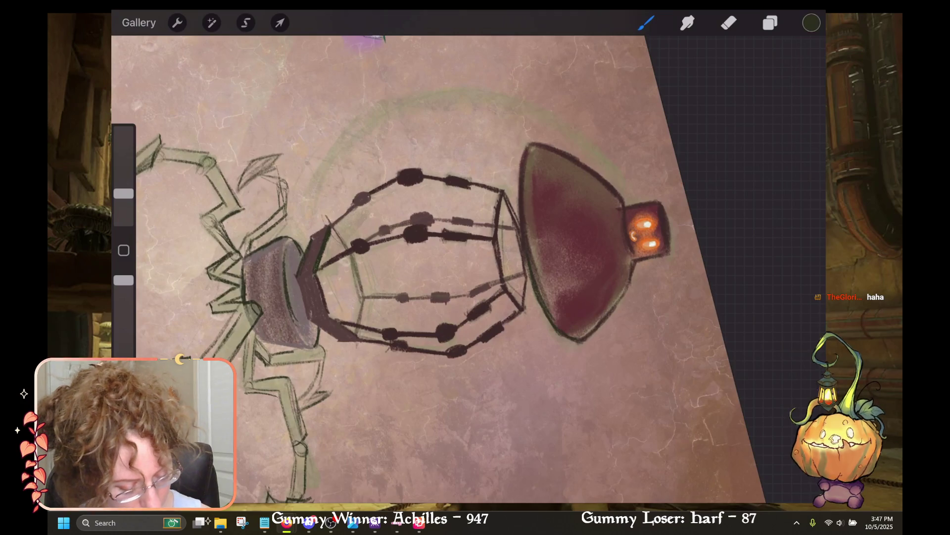
pyautogui.scroll(-3, 468, 268)
pyautogui.scroll(2, 467, 267)
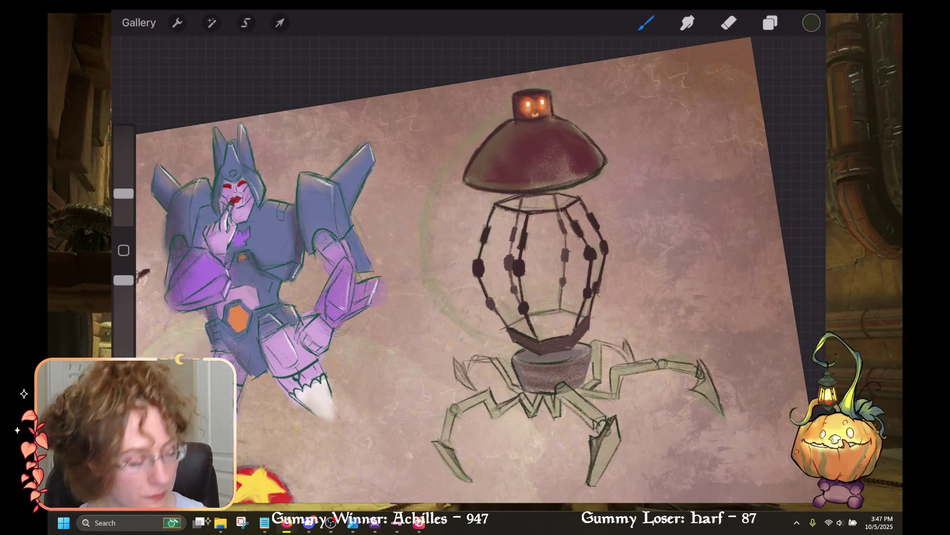
pyautogui.hotkey('ctrl', 'z')
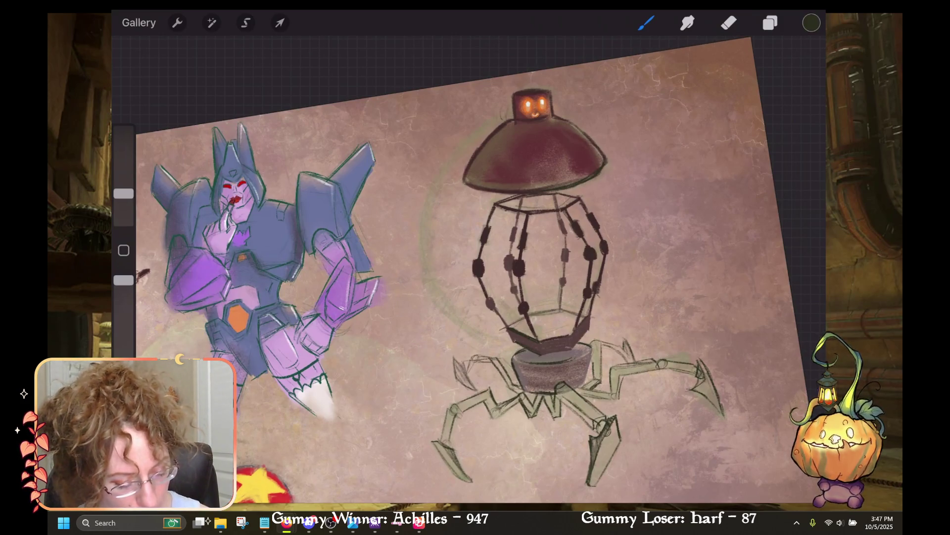
pyautogui.moveTo(481, 132); pyautogui.dragTo(464, 148)
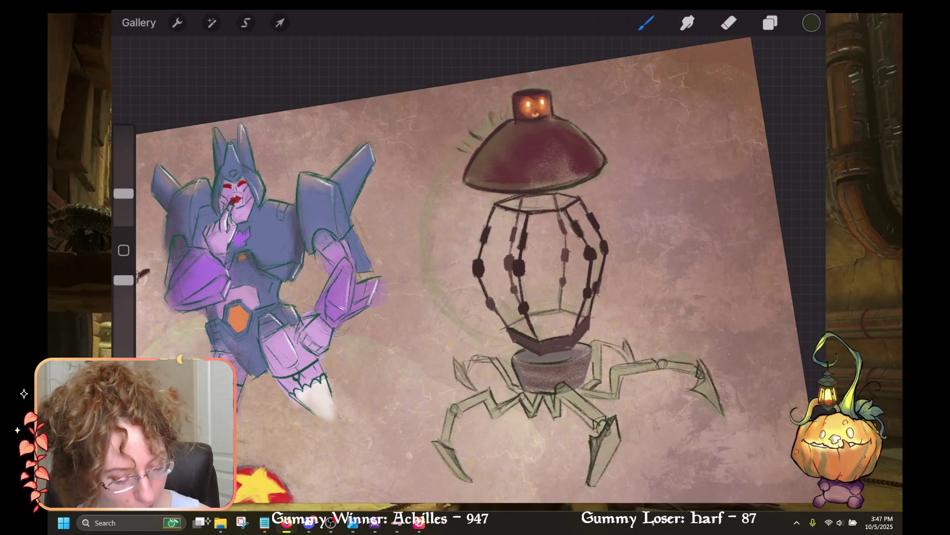
# Step: Replace the dome-side marks with scalloped strokes along the arc, extending its tail toward the base
pyautogui.hotkey('ctrl', 'z')
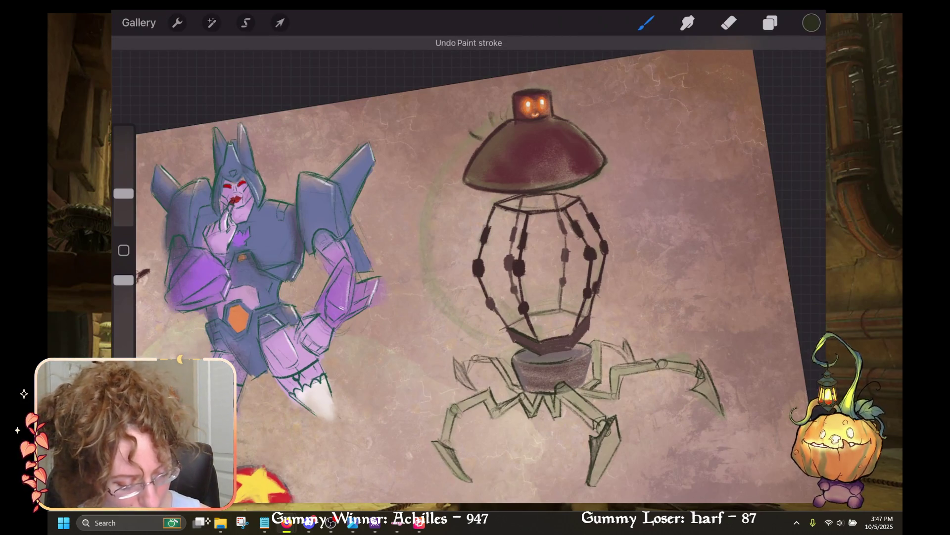
pyautogui.scroll(3, 495, 272)
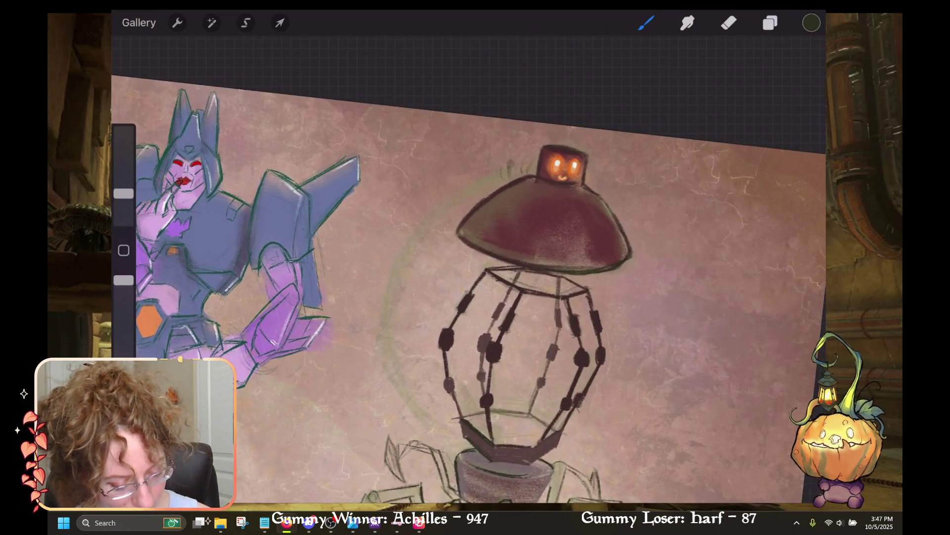
pyautogui.moveTo(495, 173); pyautogui.dragTo(448, 210)
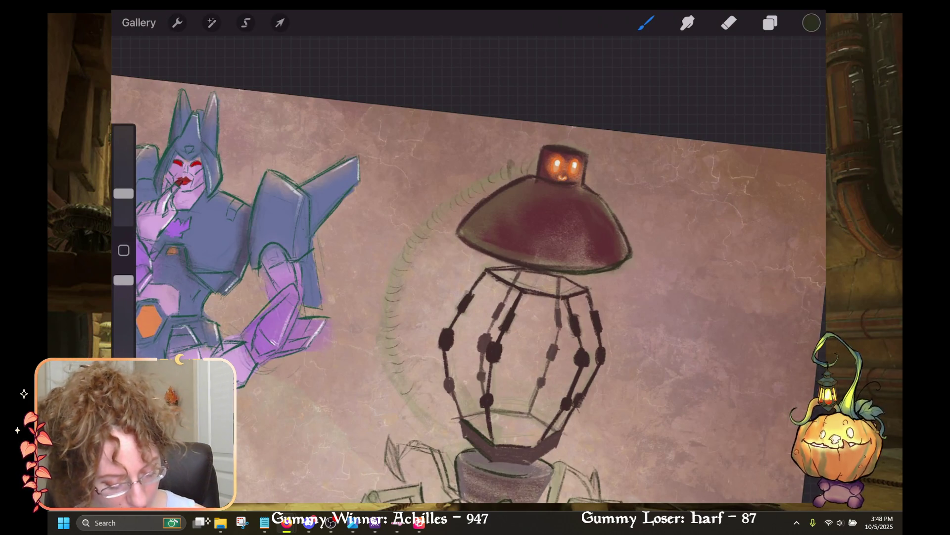
pyautogui.hotkey('ctrl', 'z')
pyautogui.scroll(-3, 468, 268)
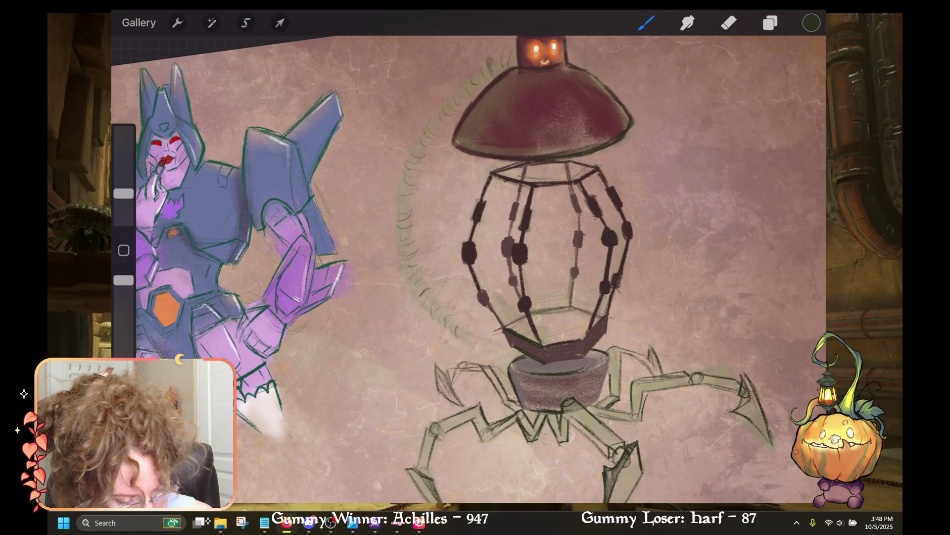
pyautogui.moveTo(453, 330); pyautogui.dragTo(476, 345)
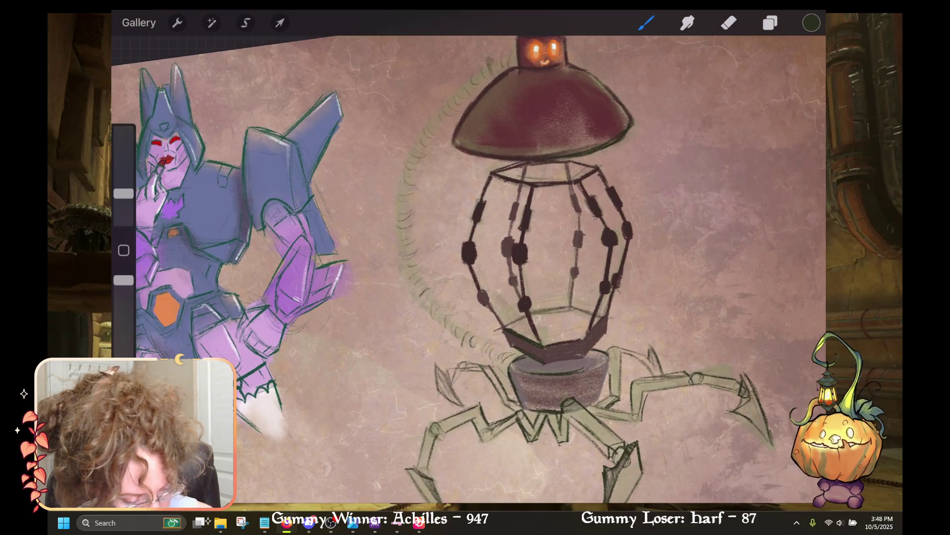
pyautogui.hotkey('ctrl', 'z')
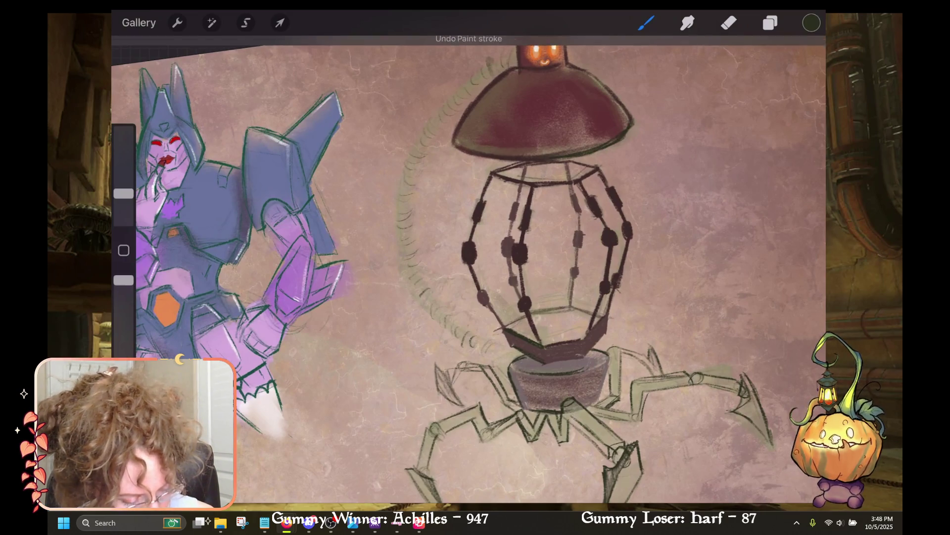
pyautogui.moveTo(499, 351); pyautogui.dragTo(513, 366)
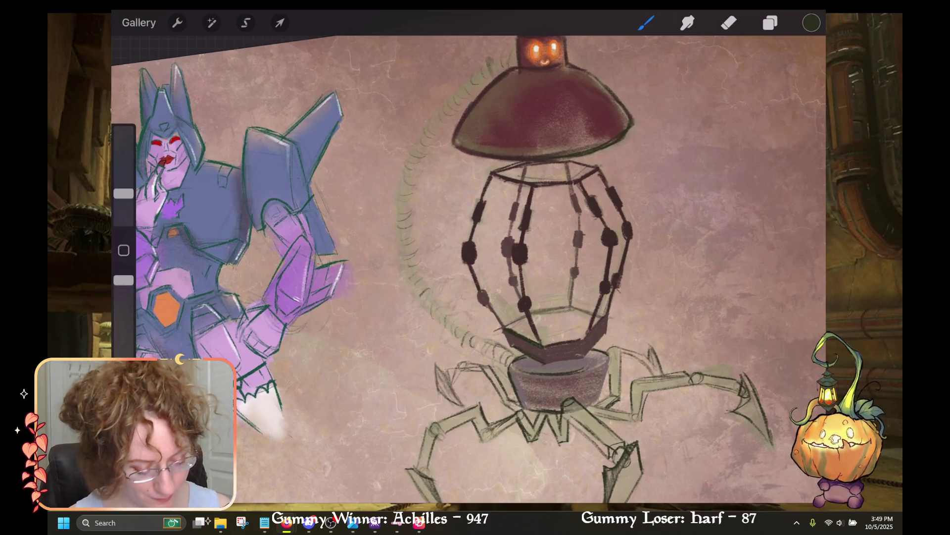
# Step: Undo the latest tail-arc stroke
pyautogui.hotkey('ctrl', 'z')
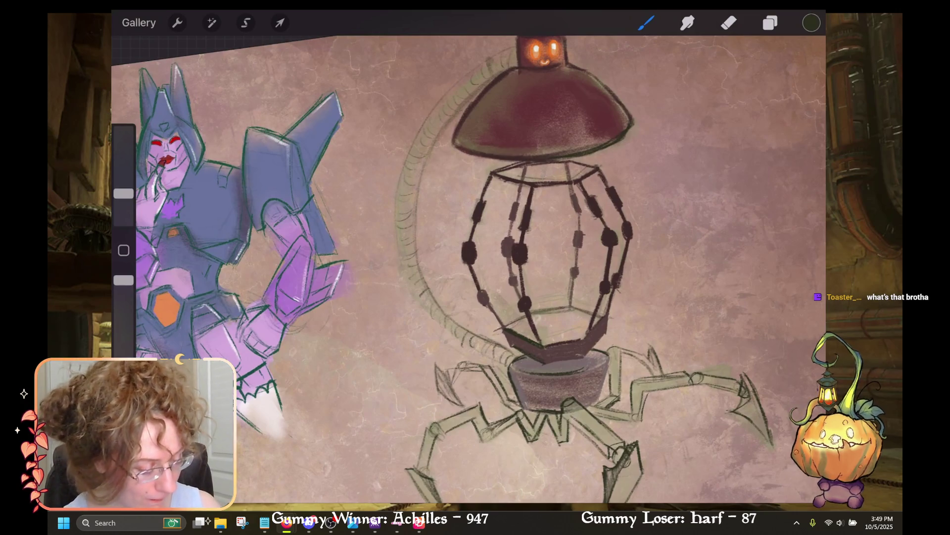
# Step: Open and close the Layers list to check the layers
pyautogui.click(770, 22)
pyautogui.click(771, 23)
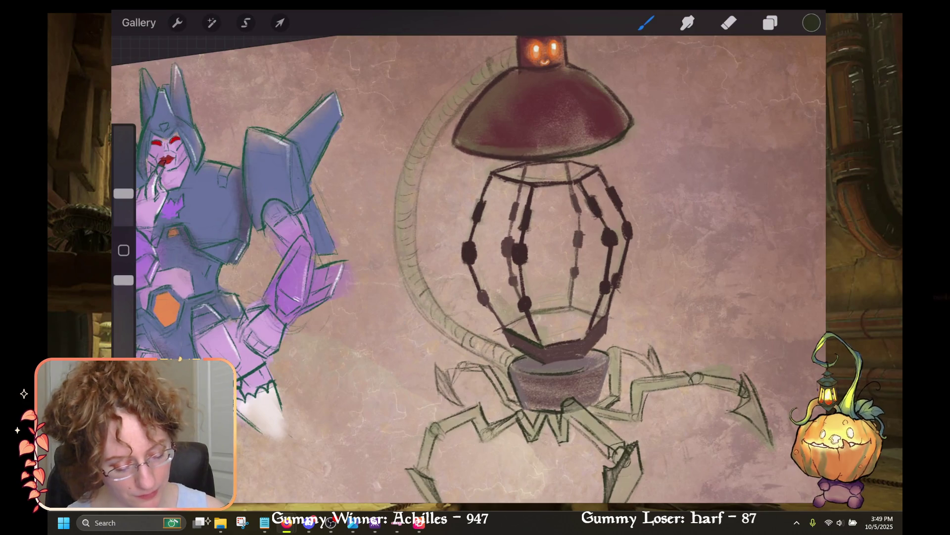
# Step: Undo two stray strokes while inspecting the robot, then switch to the eraser
pyautogui.hotkey('ctrl', 'z')
pyautogui.scroll(5, 469, 267)
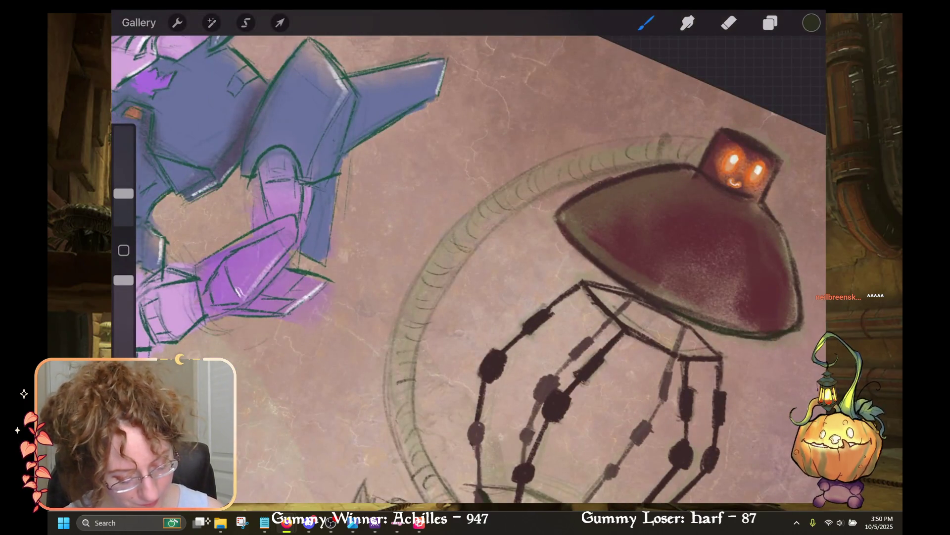
pyautogui.scroll(-3, 469, 267)
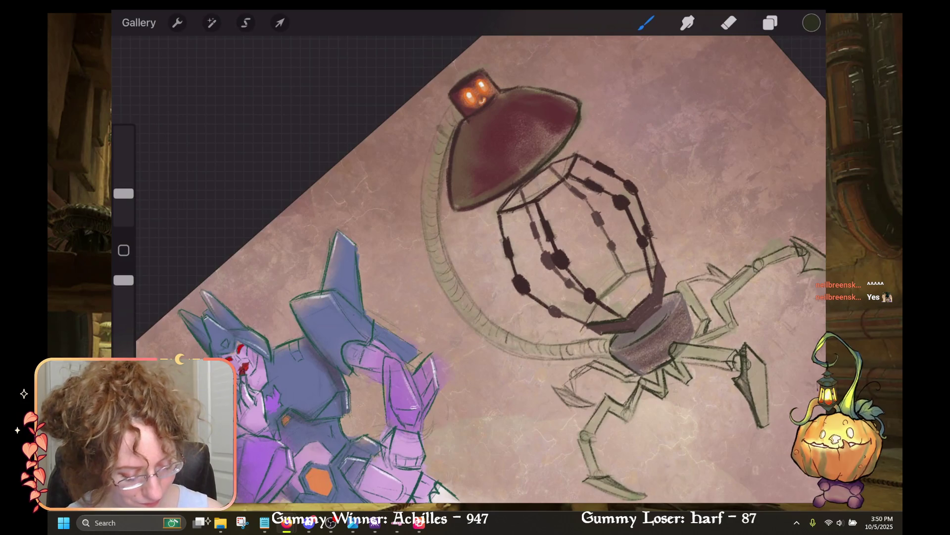
pyautogui.scroll(3, 469, 268)
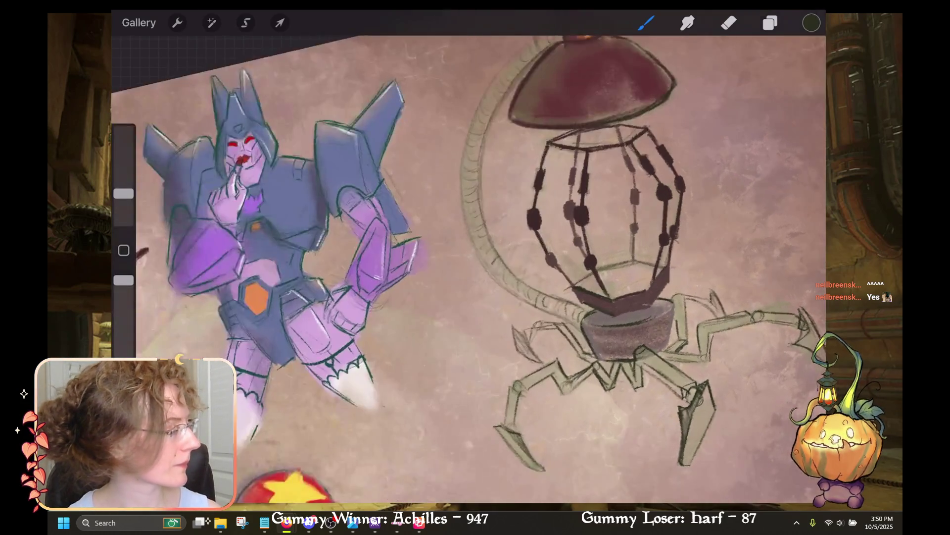
pyautogui.scroll(3, 469, 267)
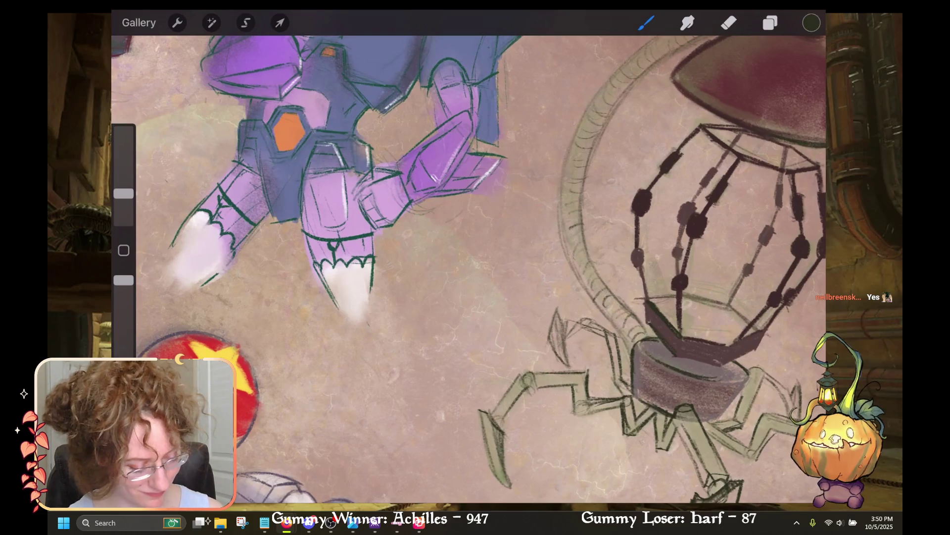
pyautogui.scroll(-5, 469, 268)
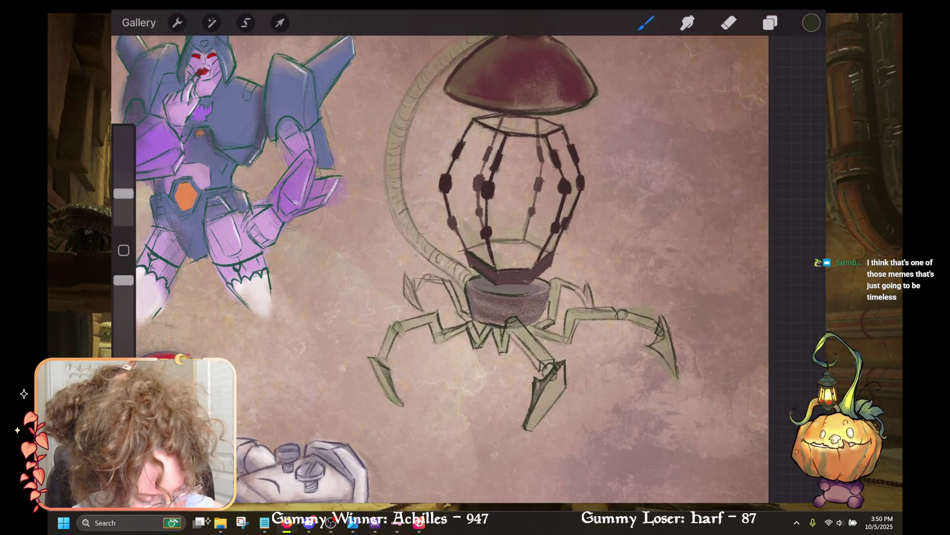
pyautogui.hotkey('ctrl', 'z')
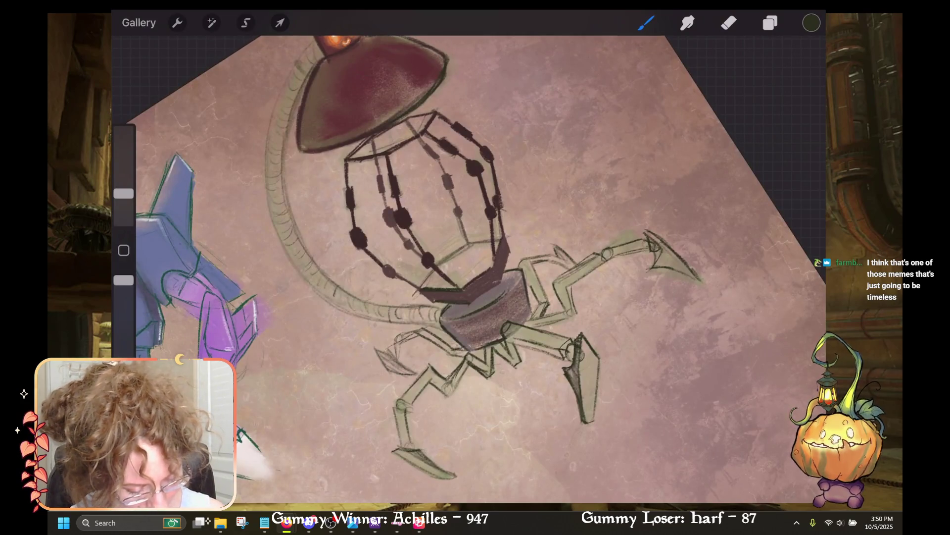
pyautogui.scroll(5, 468, 268)
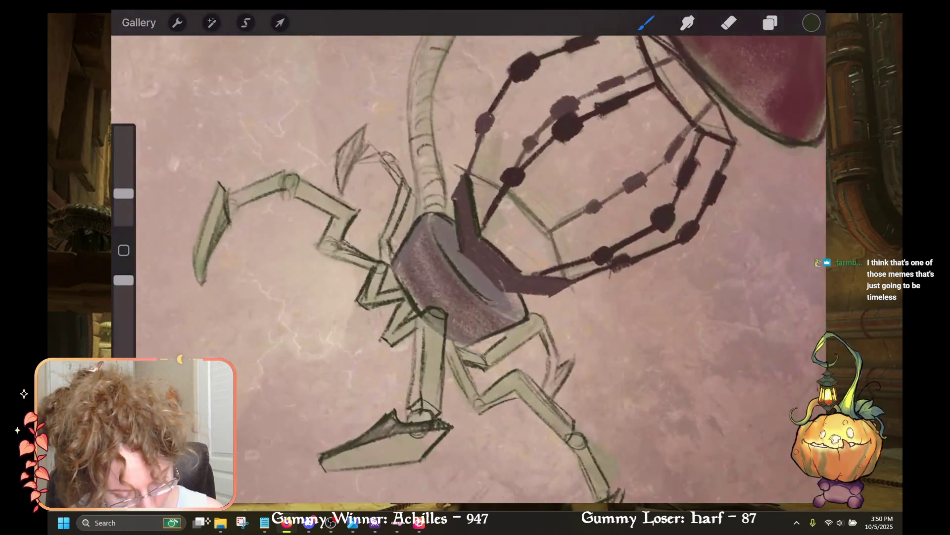
pyautogui.scroll(-5, 468, 267)
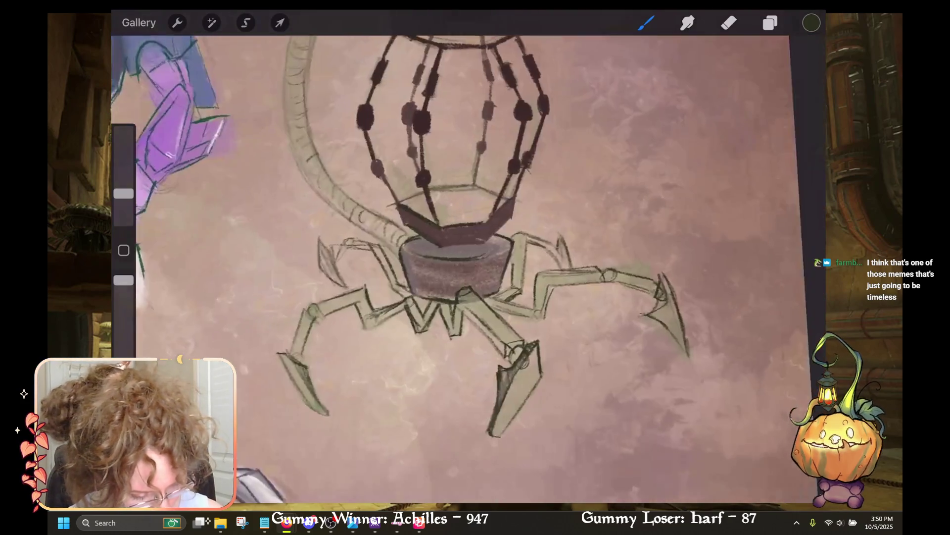
pyautogui.press('e')
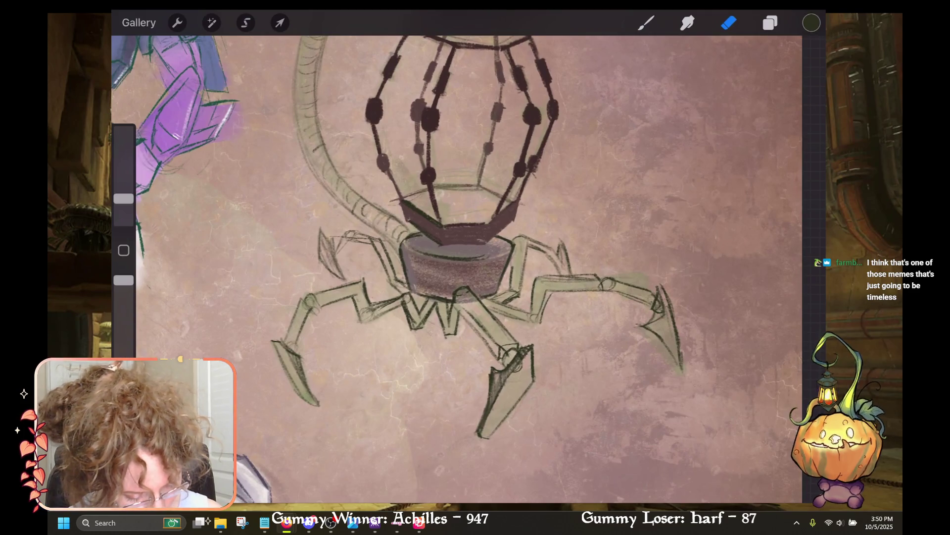
# Step: Undo the last change and make Layer 3 the active painting layer with the brush
pyautogui.hotkey('ctrl', 'z')
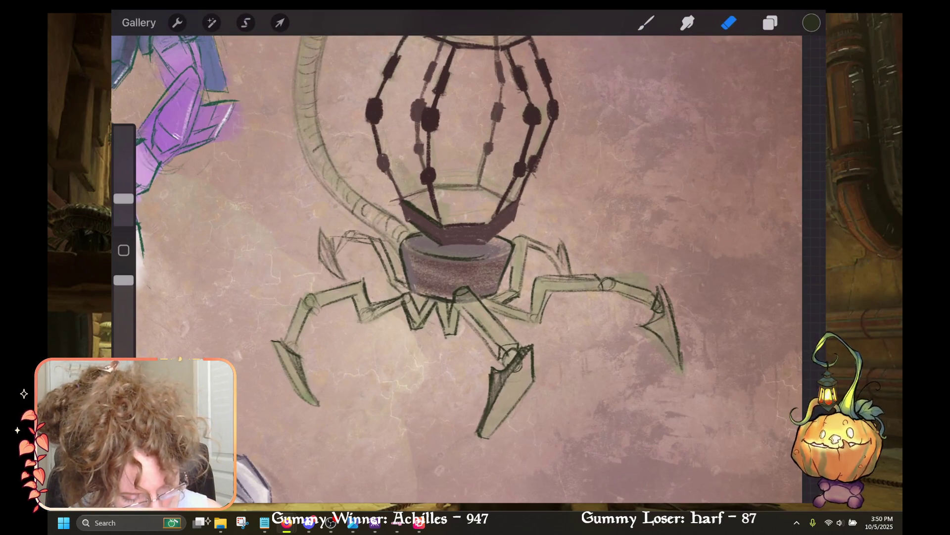
pyautogui.scroll(-5, 457, 268)
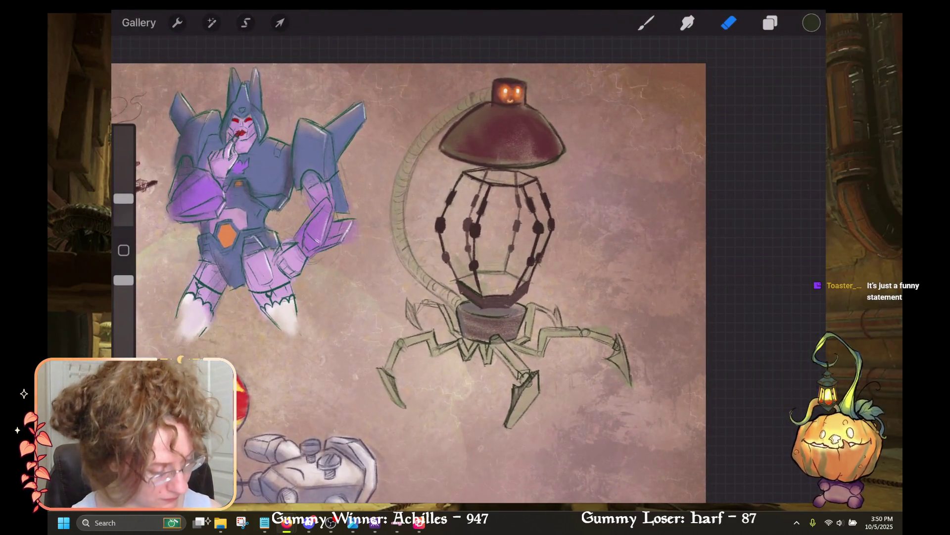
pyautogui.press('c')
pyautogui.press('l')
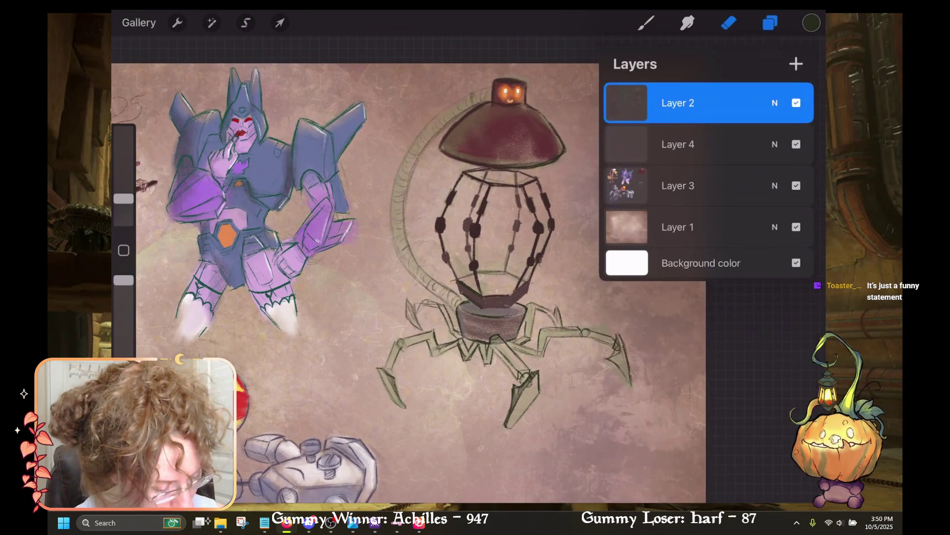
pyautogui.press('c')
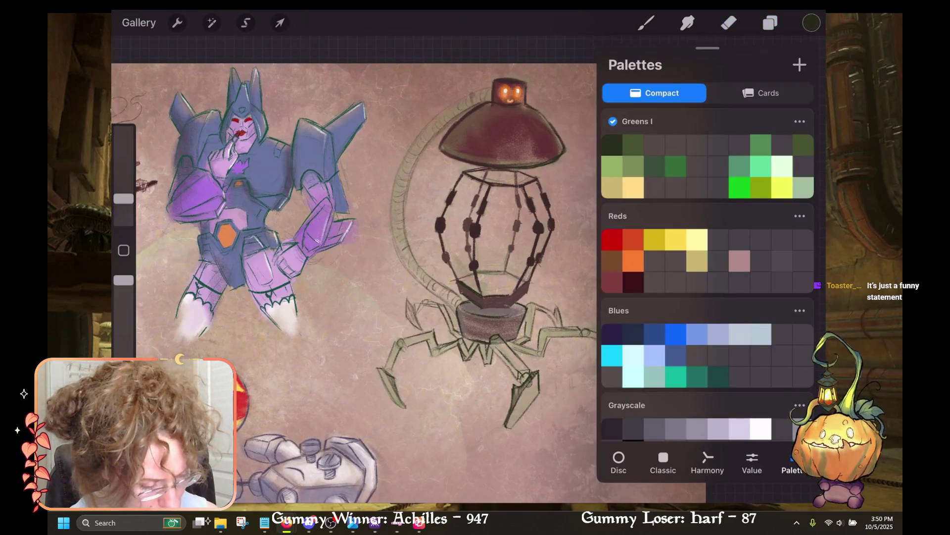
pyautogui.press('c')
pyautogui.scroll(5, 471, 277)
pyautogui.press('l')
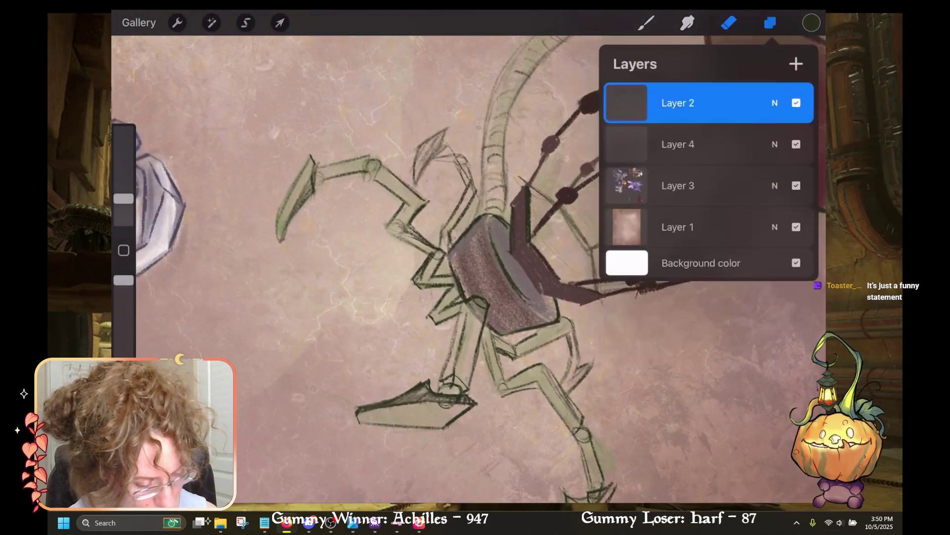
pyautogui.click(708, 144)
pyautogui.click(708, 185)
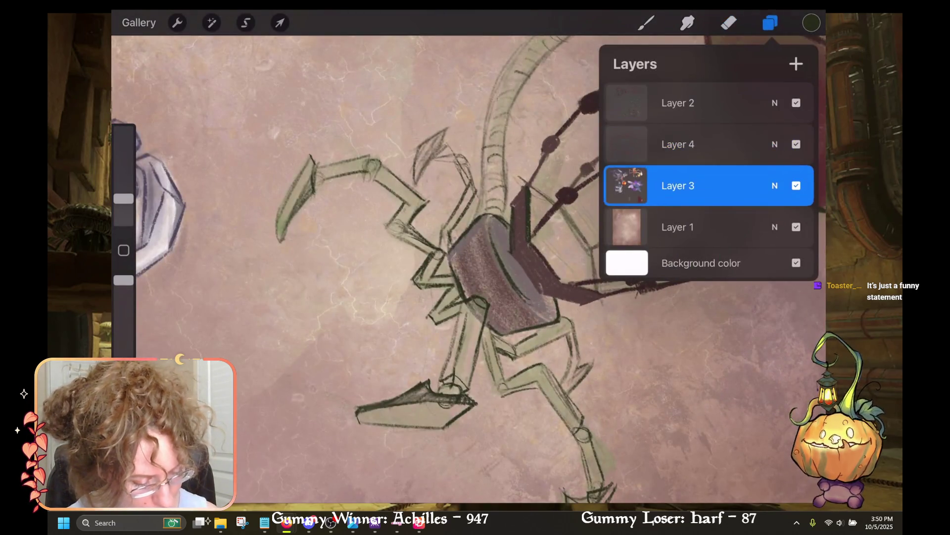
pyautogui.press('e')
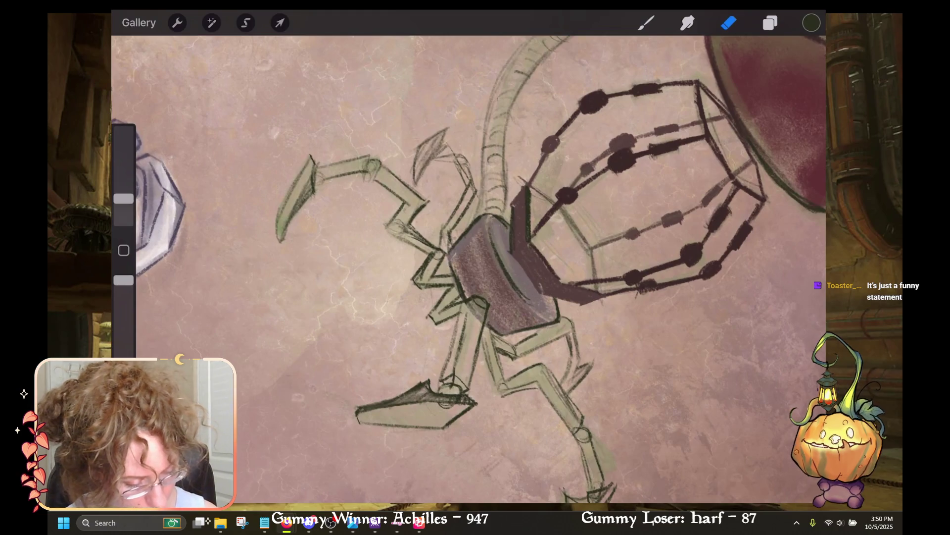
pyautogui.press('b')
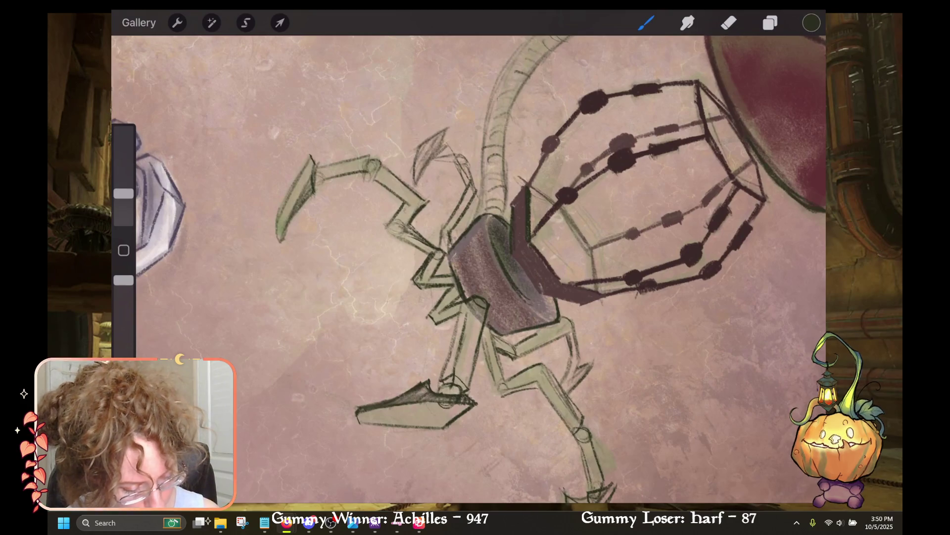
# Step: Undo two strokes, then shade the drum body's left side in dark green-black
pyautogui.hotkey('ctrl', 'z')
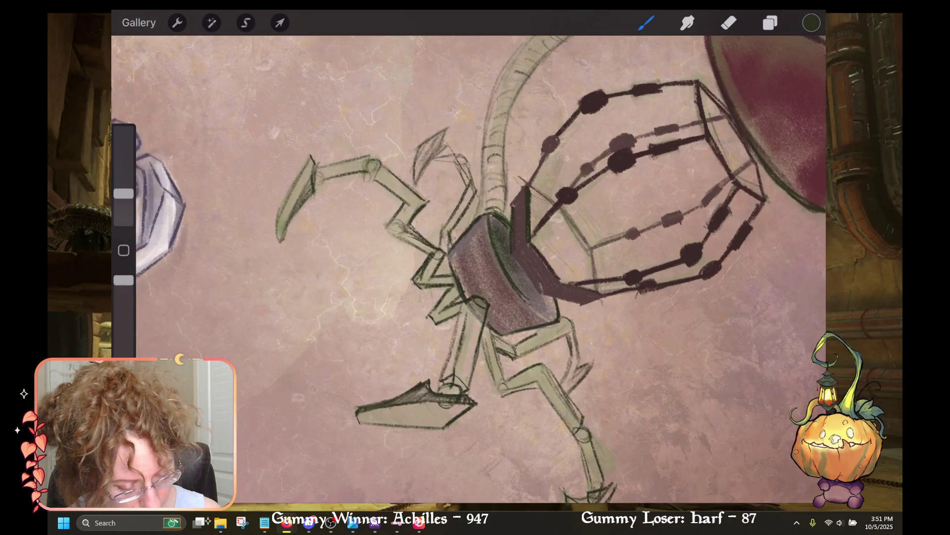
pyautogui.hotkey('ctrl', 'z')
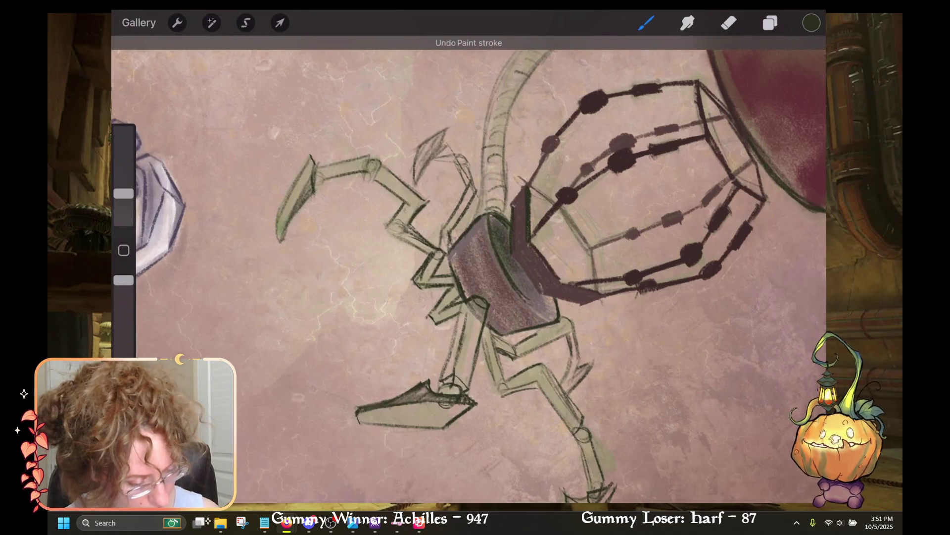
pyautogui.press('c')
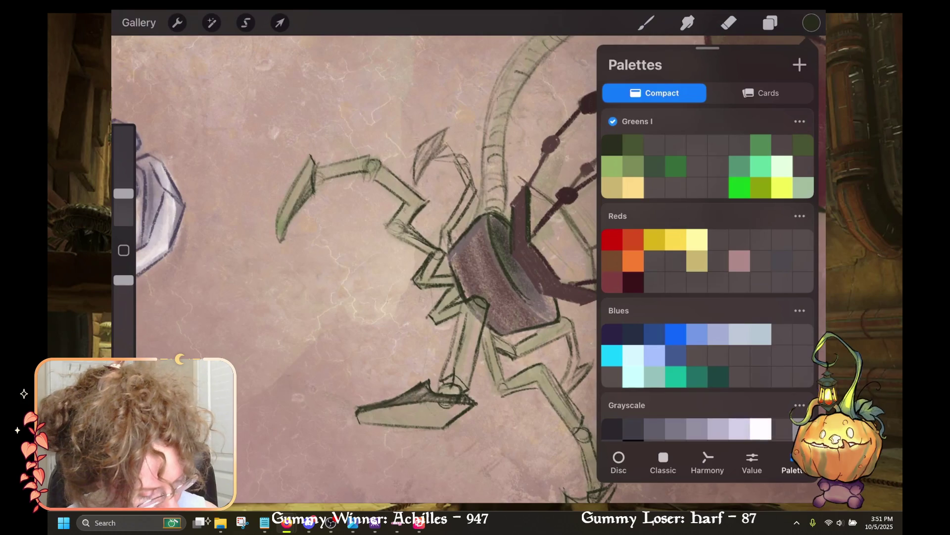
pyautogui.click(633, 166)
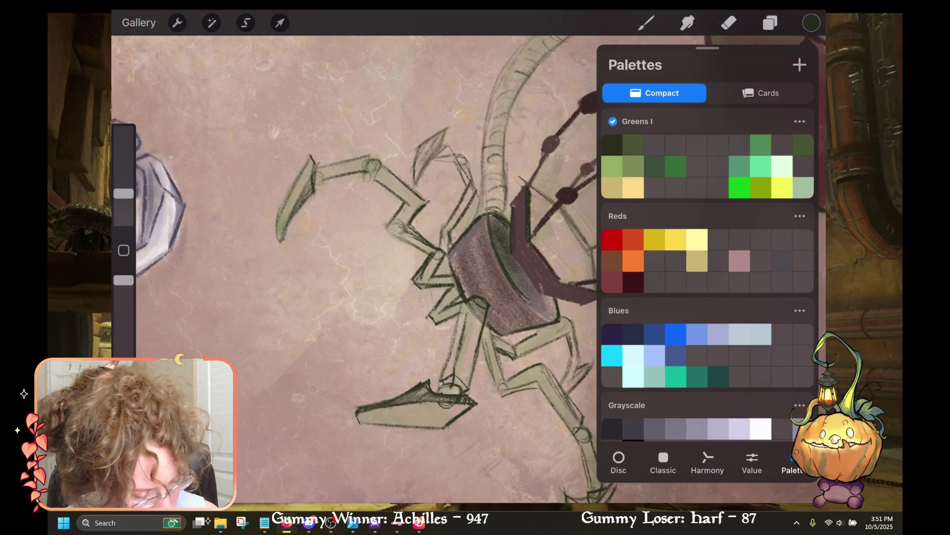
pyautogui.press('c')
pyautogui.moveTo(463, 243); pyautogui.dragTo(490, 282)
pyautogui.moveTo(475, 226); pyautogui.dragTo(488, 238)
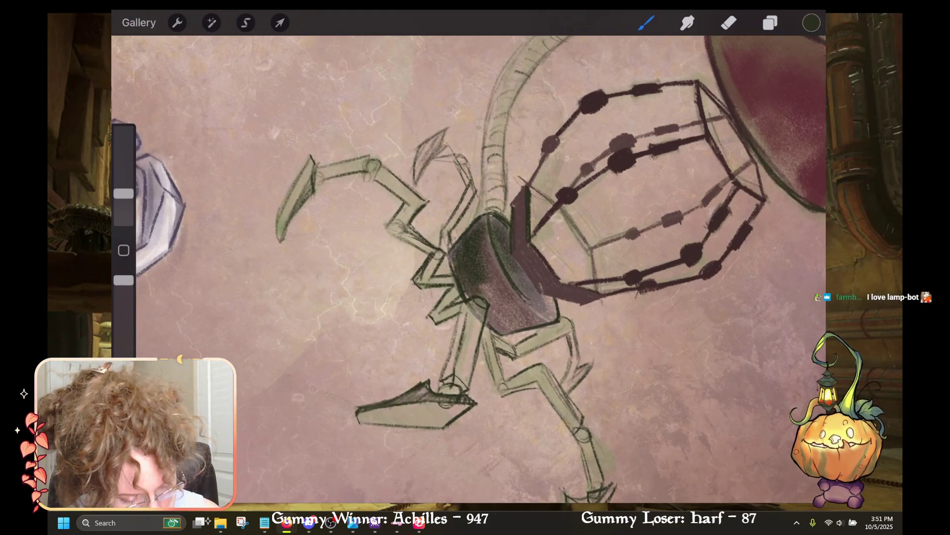
# Step: Choose a light grey and brush highlights on the drum body and the lamp cap's right side
pyautogui.press('c')
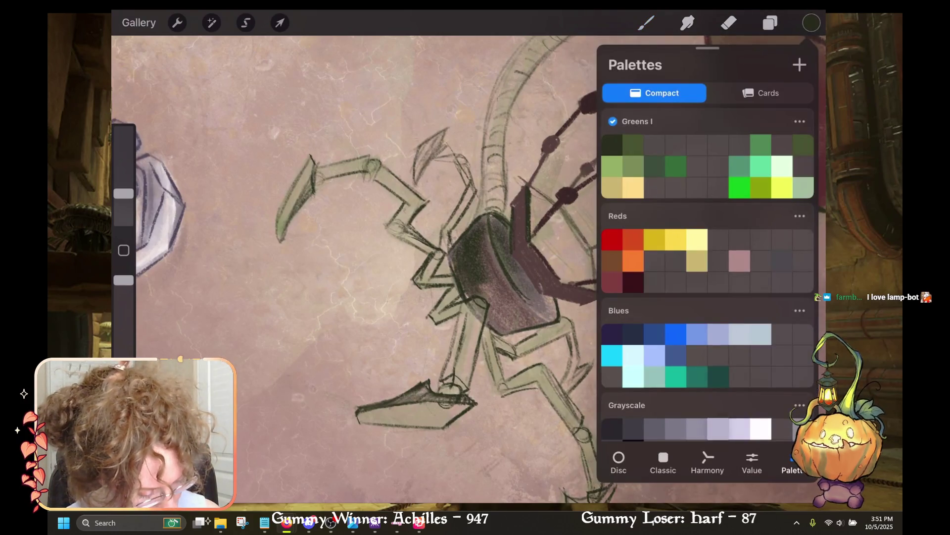
pyautogui.click(739, 428)
pyautogui.press('c')
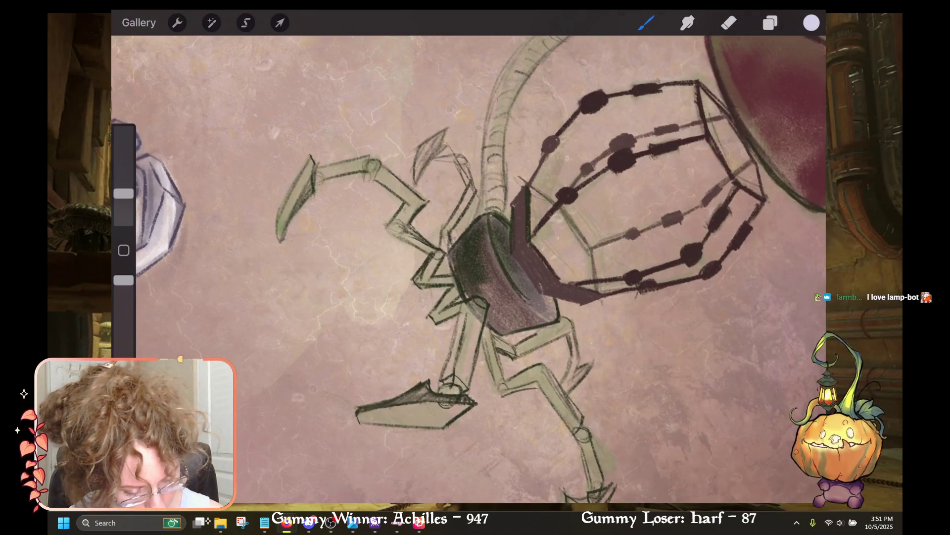
pyautogui.moveTo(505, 285); pyautogui.dragTo(525, 309)
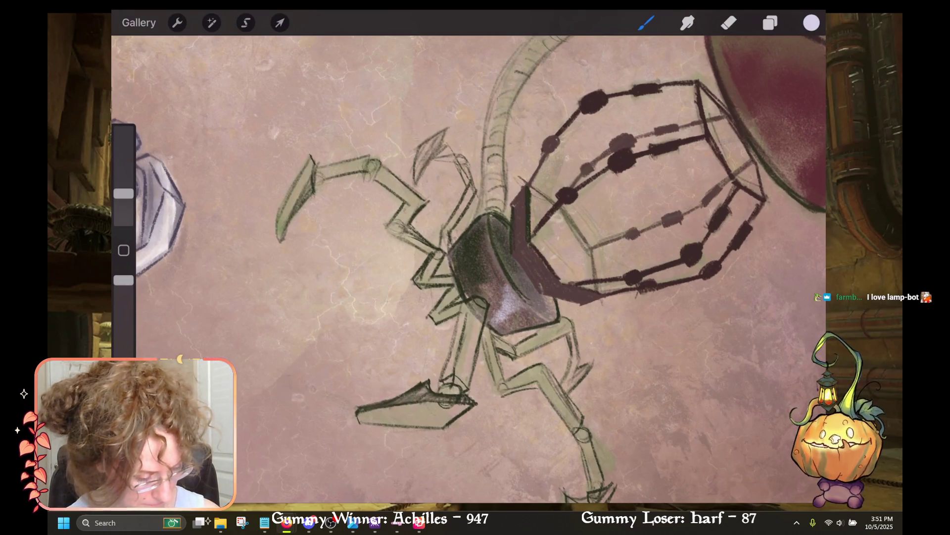
pyautogui.scroll(-5, 469, 268)
pyautogui.scroll(5, 468, 267)
pyautogui.moveTo(488, 163)
pyautogui.mouseDown()
pyautogui.moveTo(537, 146)
pyautogui.moveTo(497, 138)
pyautogui.moveTo(493, 102)
pyautogui.moveTo(498, 119)
pyautogui.mouseUp()
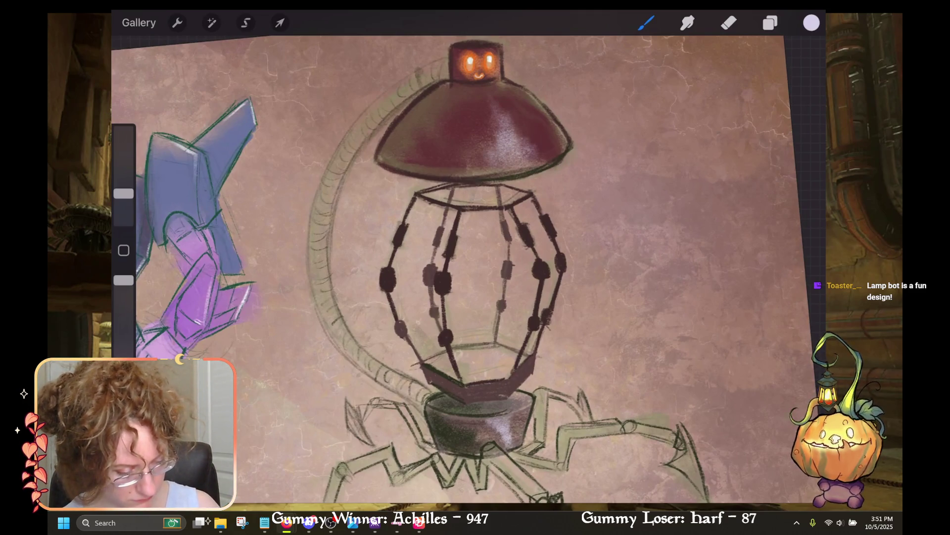
# Step: Add a faint light stroke along the lamp cap's edge and recentre the robot
pyautogui.moveTo(558, 123); pyautogui.dragTo(563, 145)
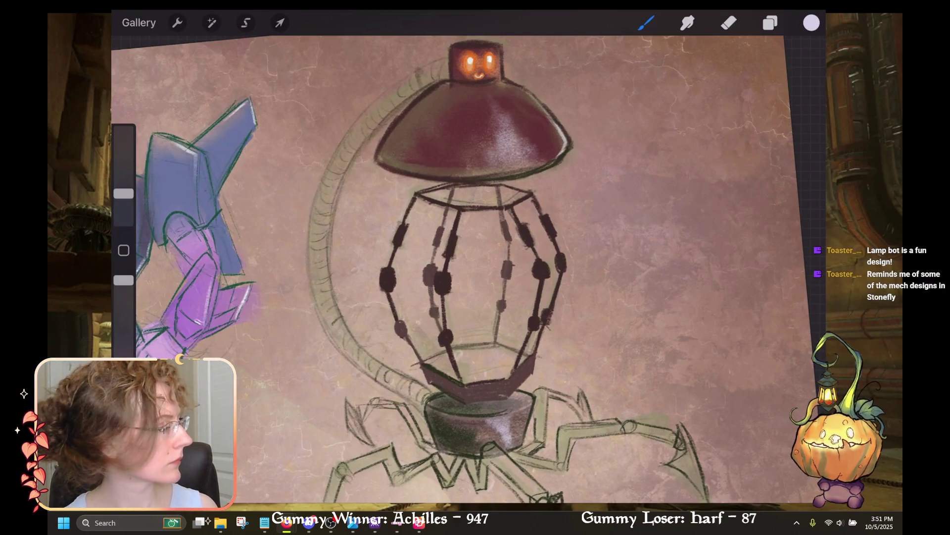
pyautogui.scroll(-3, 468, 267)
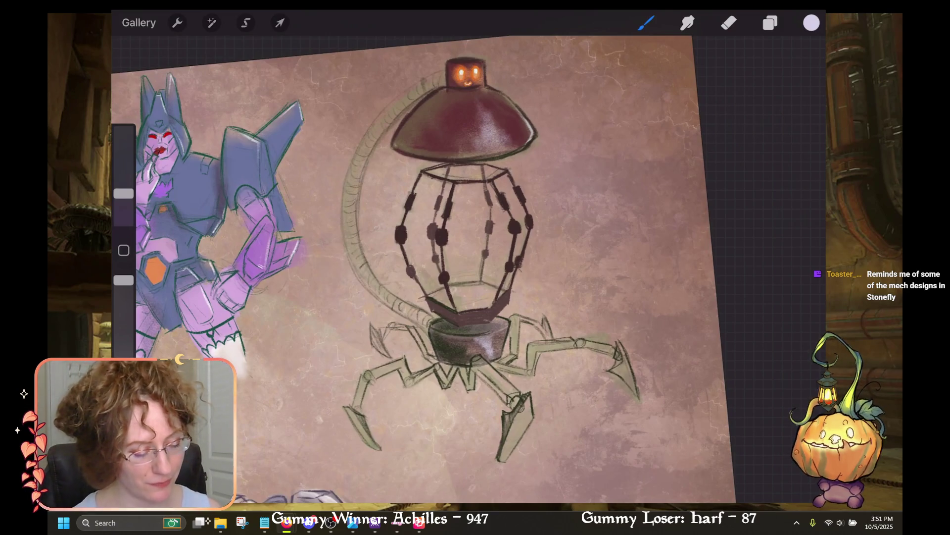
pyautogui.moveTo(475, 267); pyautogui.dragTo(512, 262)
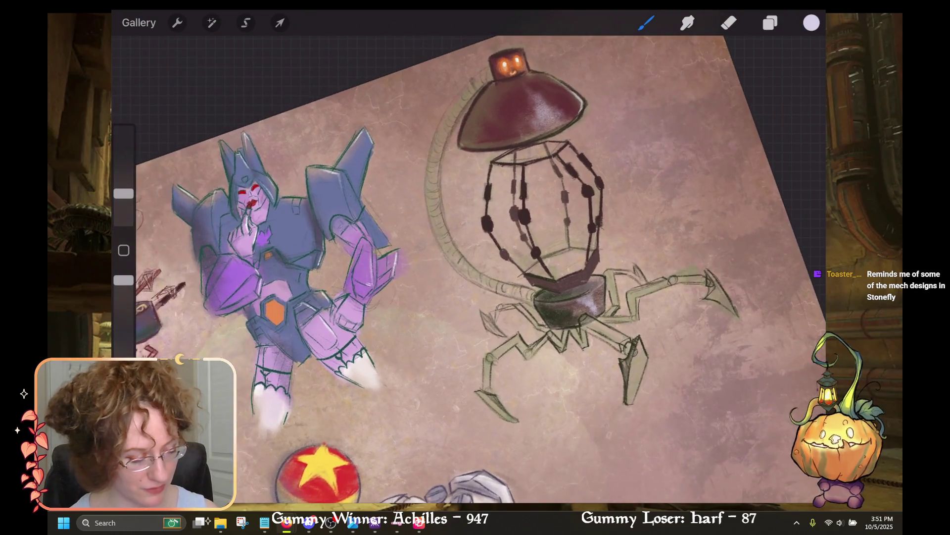
# Step: Scroll through the saved colour palettes collection
pyautogui.click(812, 23)
pyautogui.scroll(-10, 707, 274)
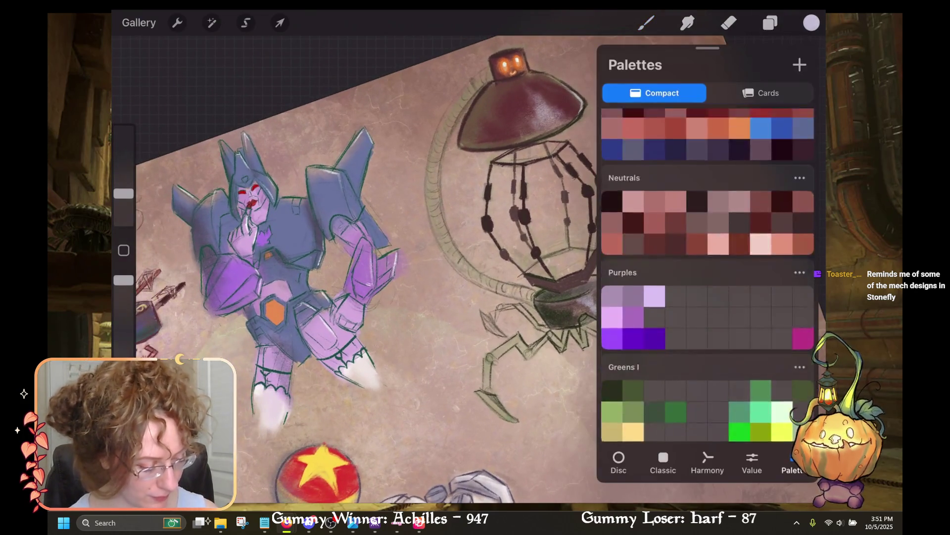
pyautogui.scroll(3, 708, 274)
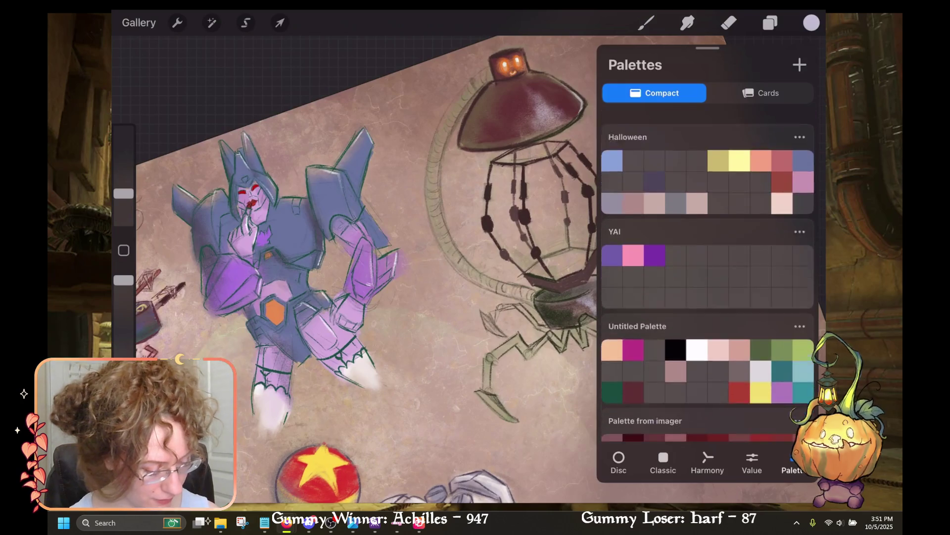
pyautogui.scroll(-3, 708, 274)
pyautogui.scroll(10, 708, 275)
# Step: On Layer 2, trace the curved tail in dark green from Greens I, removing one short stroke
pyautogui.click(613, 174)
pyautogui.click(770, 23)
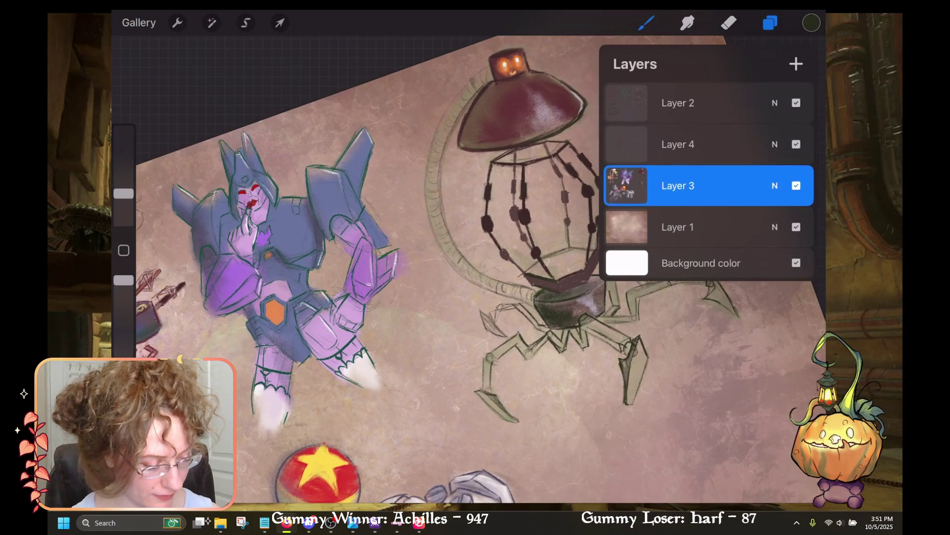
pyautogui.click(678, 102)
pyautogui.click(771, 23)
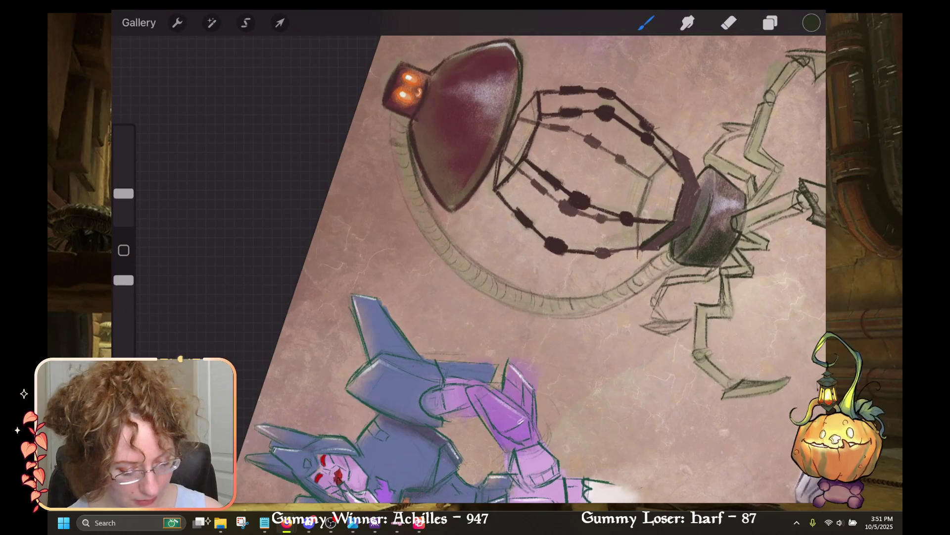
pyautogui.moveTo(402, 193)
pyautogui.mouseDown()
pyautogui.moveTo(450, 273)
pyautogui.moveTo(502, 304)
pyautogui.mouseUp()
pyautogui.moveTo(469, 267)
pyautogui.mouseDown()
pyautogui.moveTo(446, 247)
pyautogui.moveTo(475, 257)
pyautogui.mouseUp()
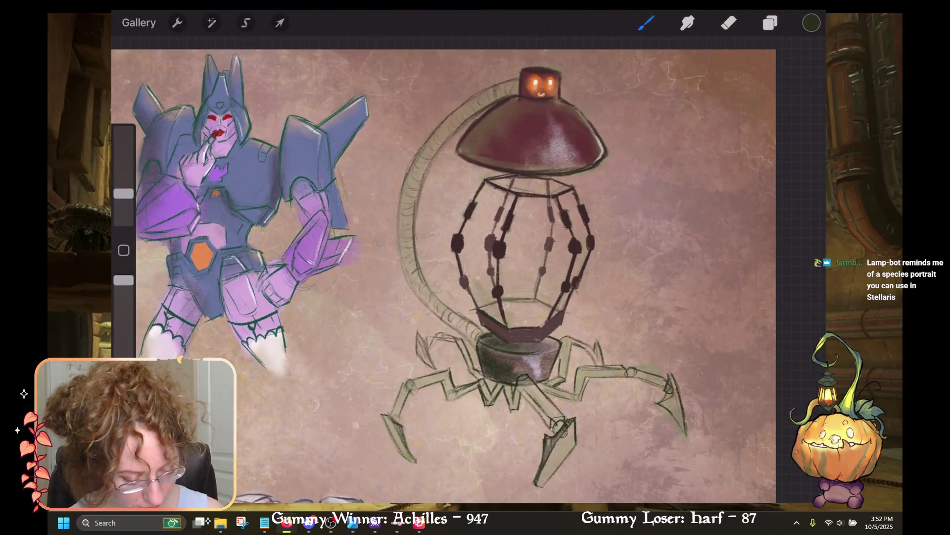
pyautogui.hotkey('ctrl', 'z')
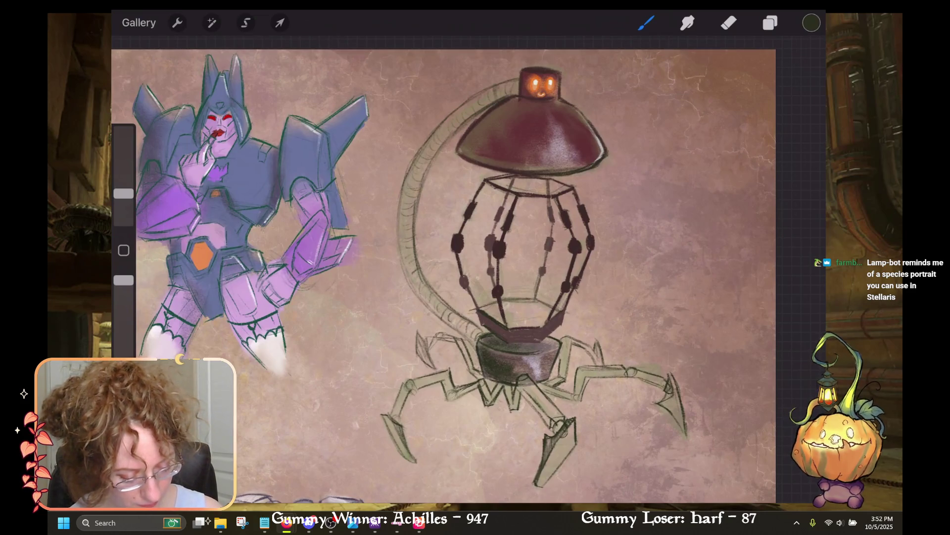
# Step: Sample a mauve-brown colour from the lamp robot as the active colour
pyautogui.moveTo(495, 248)
pyautogui.mouseDown()
pyautogui.moveTo(515, 257)
pyautogui.moveTo(500, 233)
pyautogui.mouseUp()
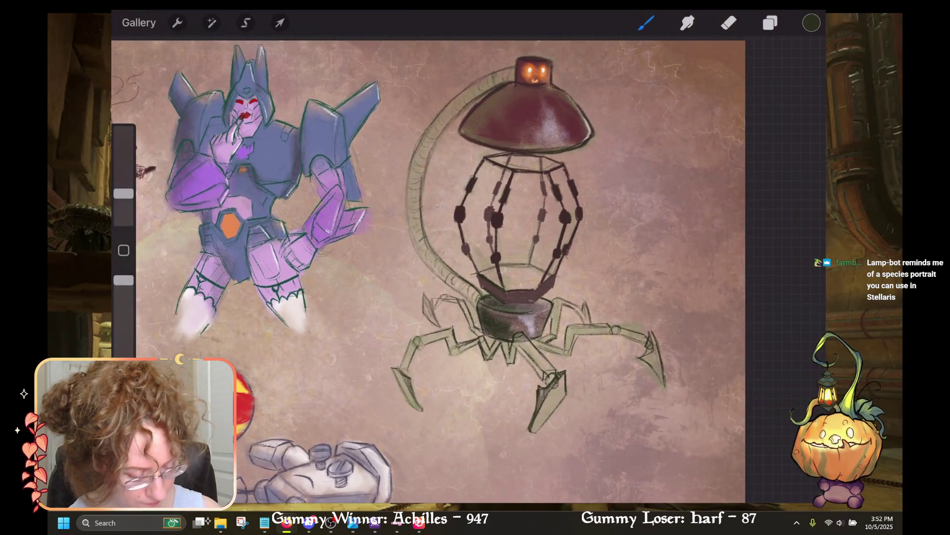
pyautogui.click(812, 23)
pyautogui.click(811, 23)
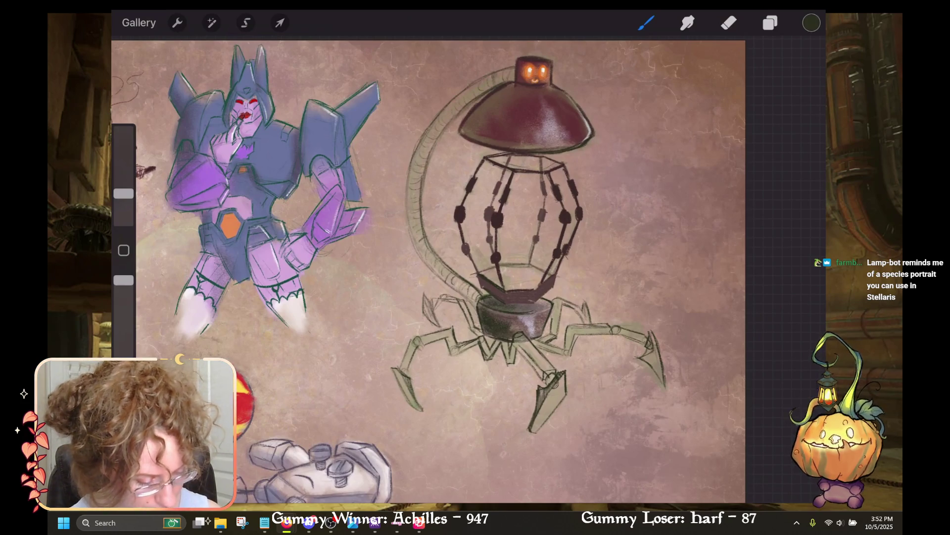
pyautogui.moveTo(547, 265); pyautogui.dragTo(541, 255)
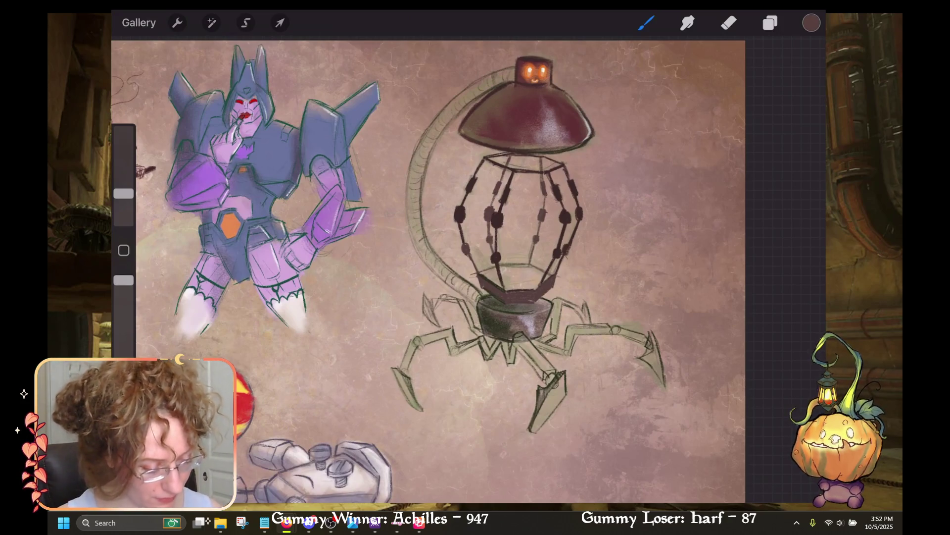
# Step: Undo the three latest stray paint strokes on the lamp robot
pyautogui.hotkey('ctrl', 'z')
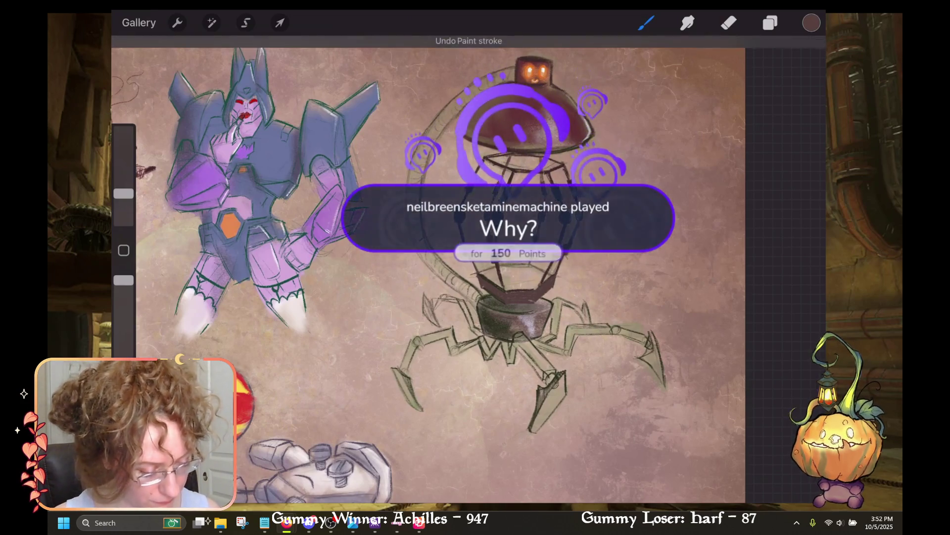
pyautogui.click(646, 23)
pyautogui.click(646, 22)
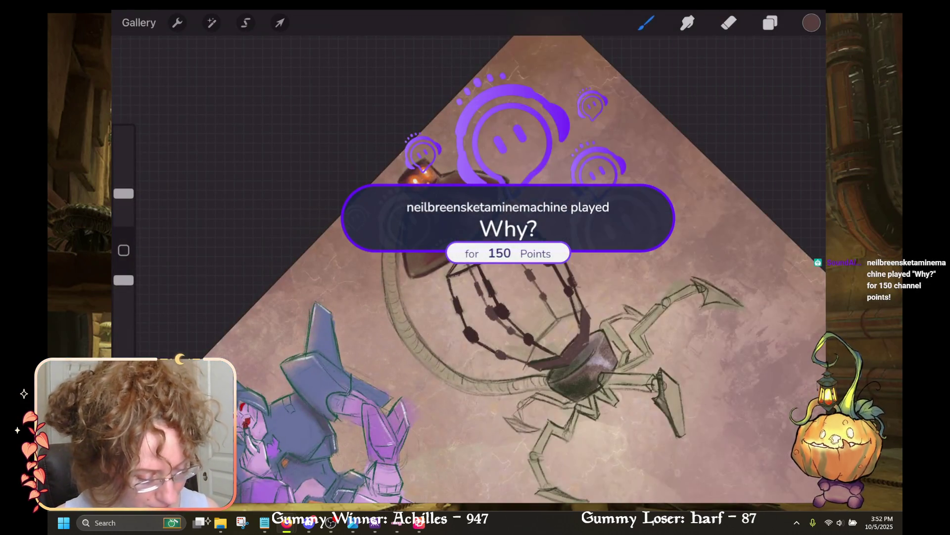
pyautogui.hotkey('ctrl', 'z')
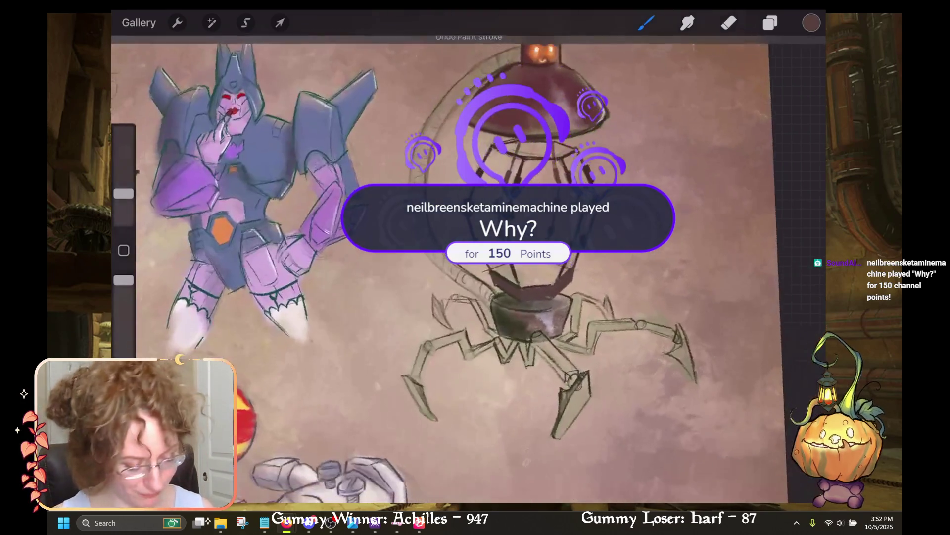
pyautogui.scroll(5, 520, 307)
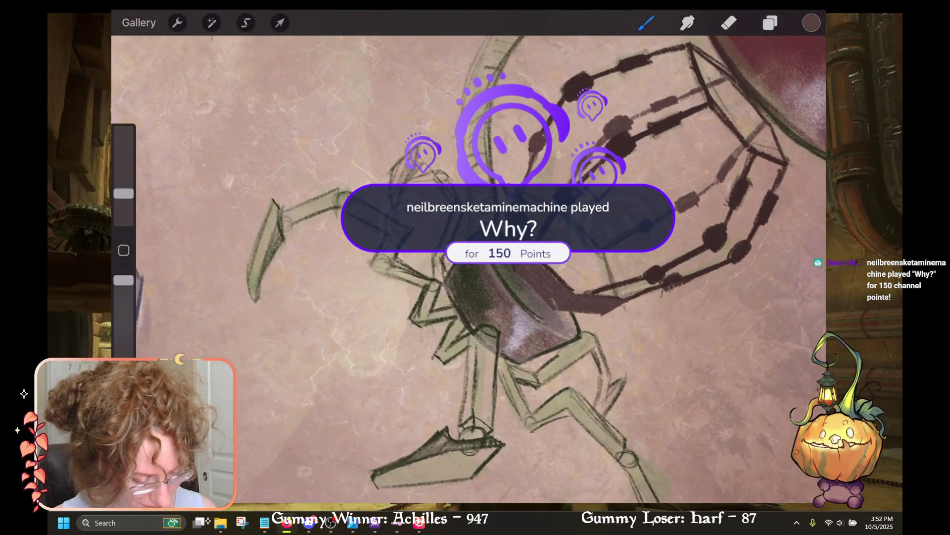
pyautogui.hotkey('ctrl', 'z')
# Step: Switch from Layer 3 to Layer 2 and discard a trial dark stroke by the lamp arm
pyautogui.click(771, 23)
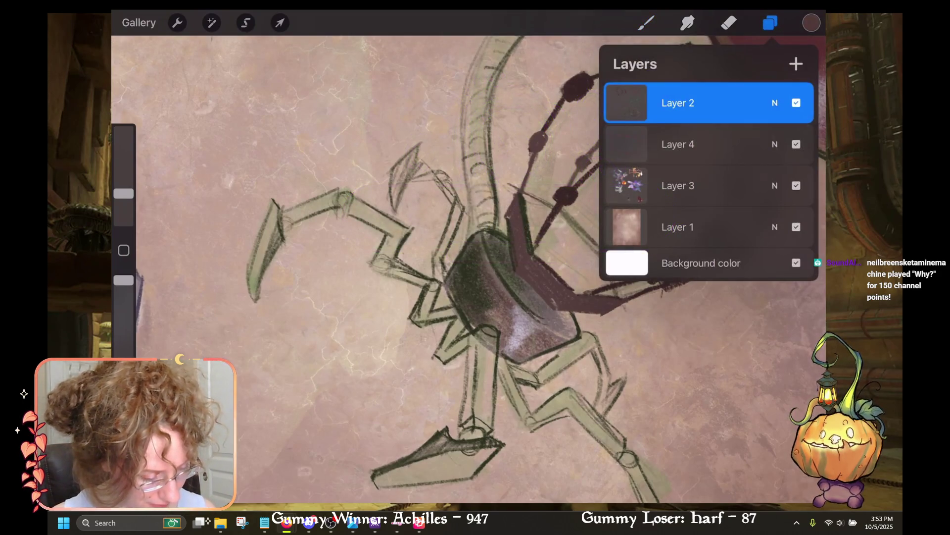
pyautogui.click(678, 186)
pyautogui.click(646, 23)
pyautogui.moveTo(515, 297); pyautogui.dragTo(386, 391)
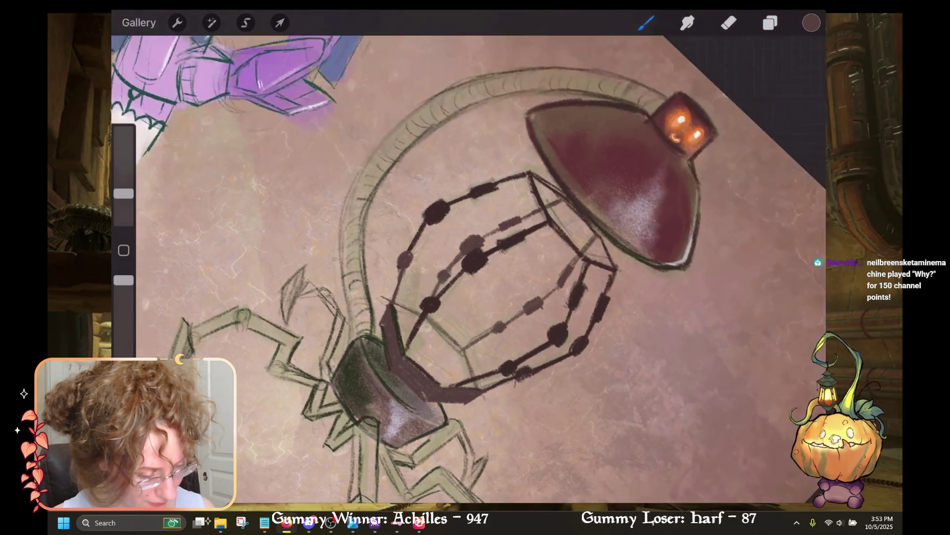
pyautogui.click(770, 22)
pyautogui.click(679, 103)
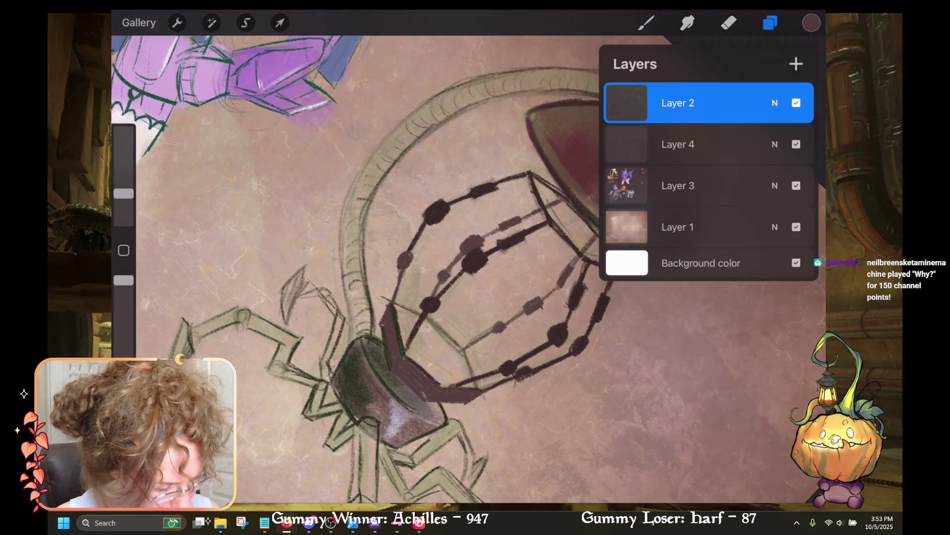
pyautogui.click(811, 23)
pyautogui.click(646, 23)
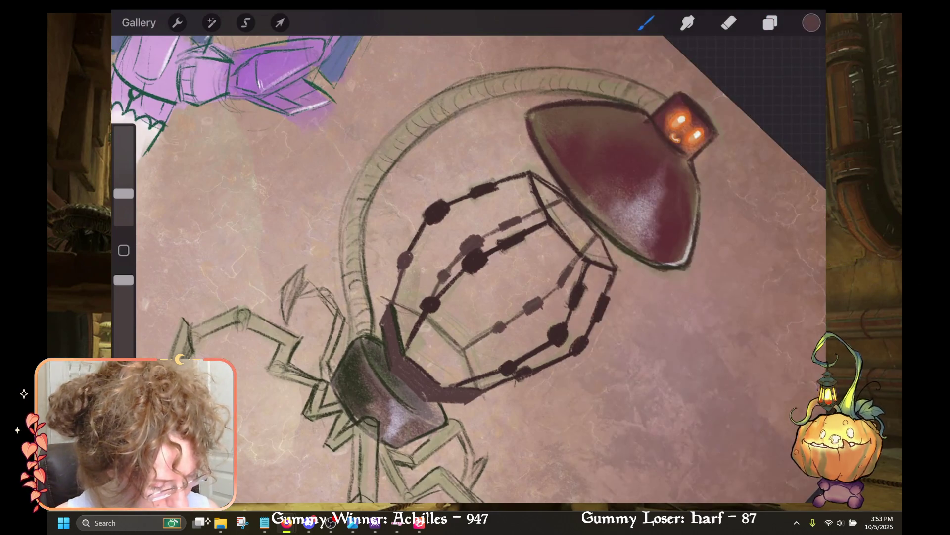
pyautogui.moveTo(530, 180); pyautogui.dragTo(542, 231)
pyautogui.hotkey('ctrl', 'z')
# Step: Make Layer 3 active again and fit the whole drawing to the screen
pyautogui.click(770, 23)
pyautogui.click(678, 142)
pyautogui.click(678, 185)
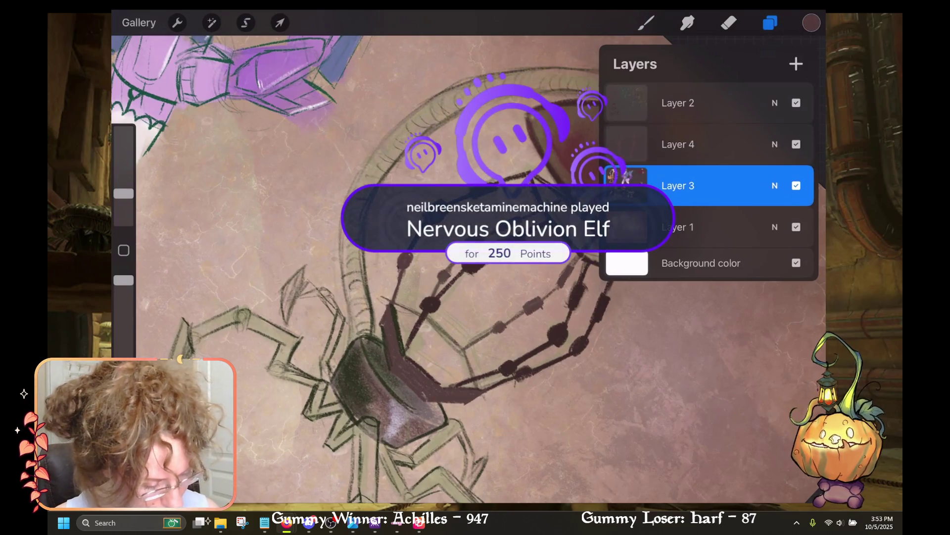
pyautogui.click(770, 23)
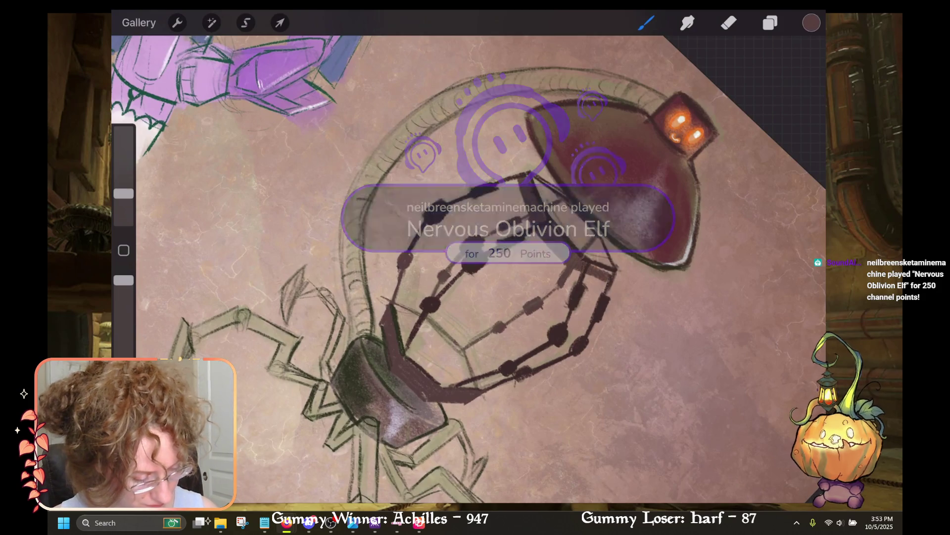
pyautogui.hotkey('ctrl', '0')
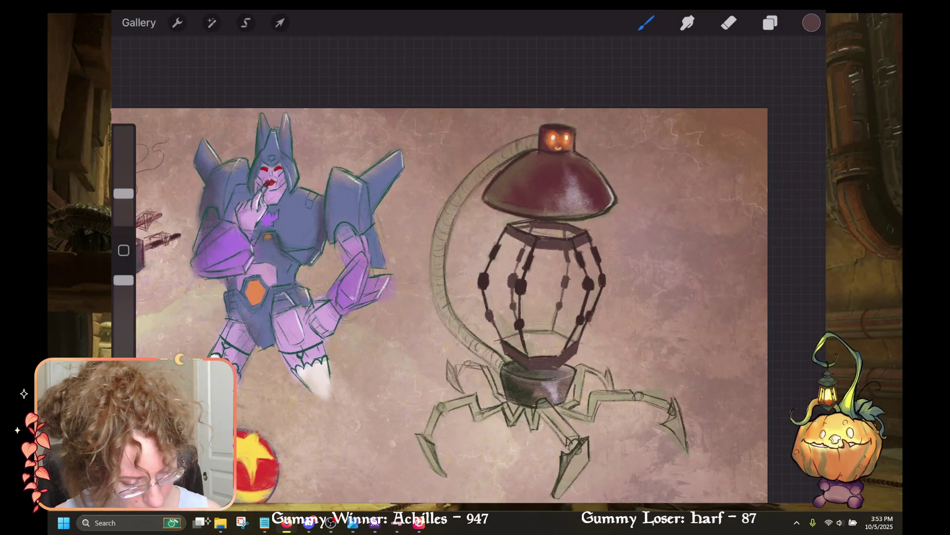
pyautogui.scroll(-3, 439, 269)
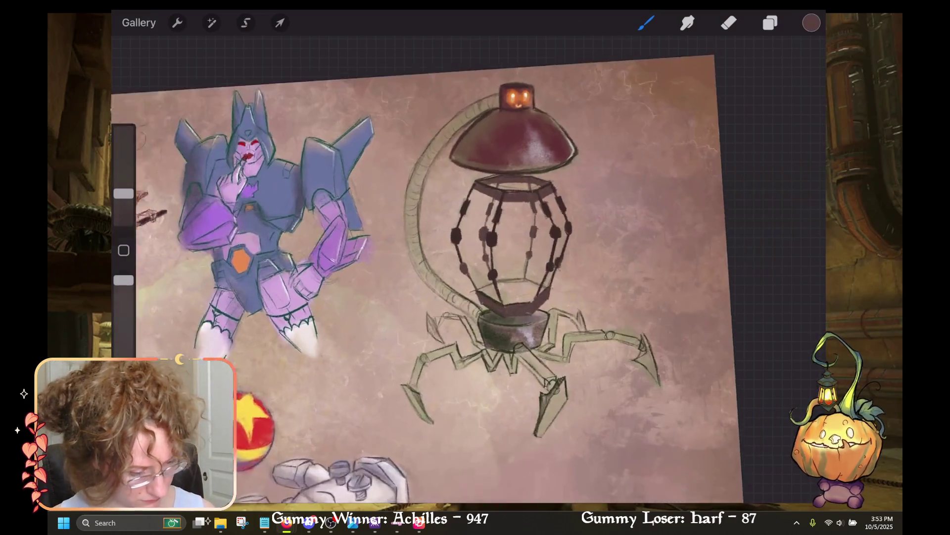
pyautogui.scroll(3, 419, 276)
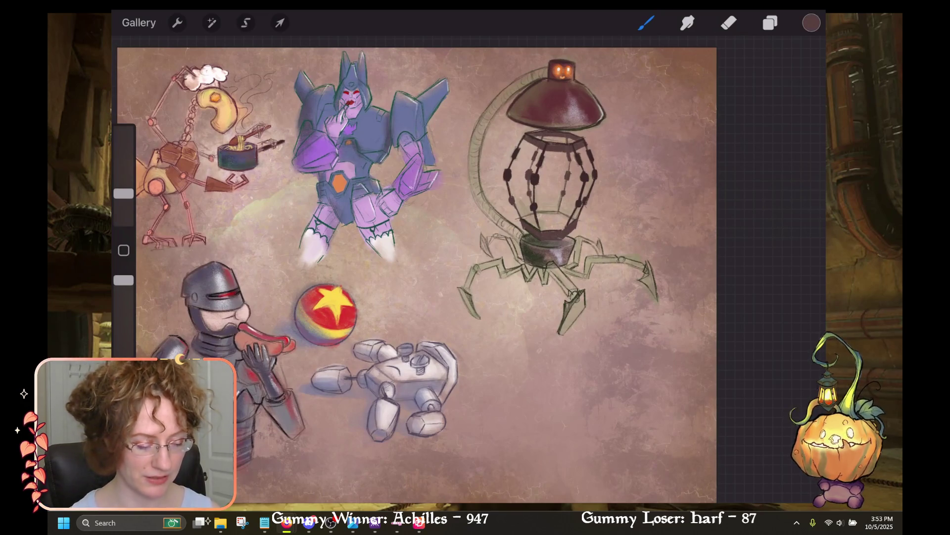
pyautogui.scroll(2, 436, 272)
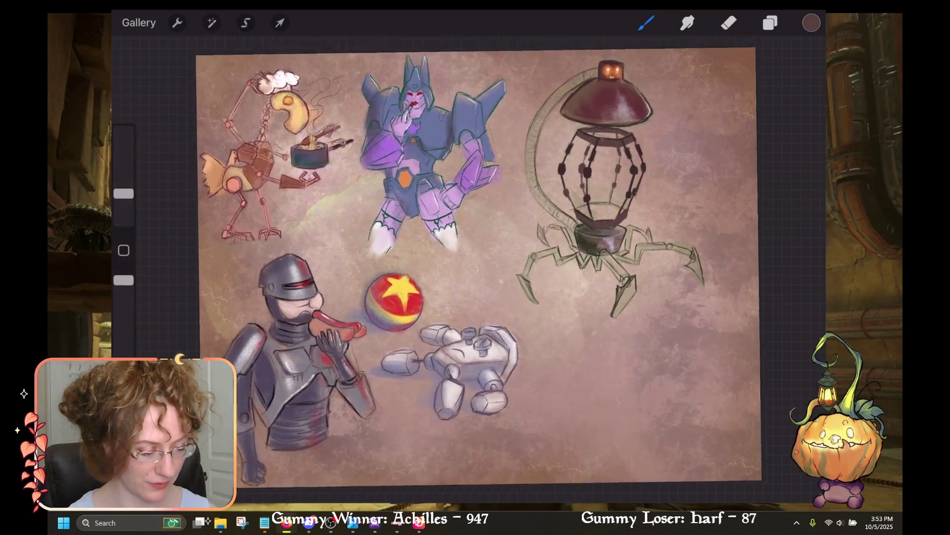
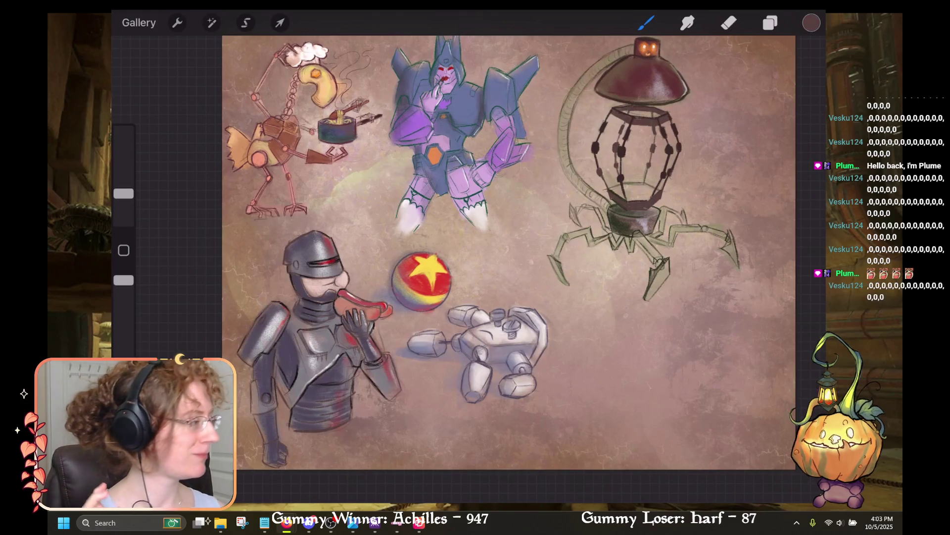
# Step: Replace the dark maroon painting colour with an orange-brown swatch from Palettes
pyautogui.moveTo(508, 252); pyautogui.dragTo(467, 277)
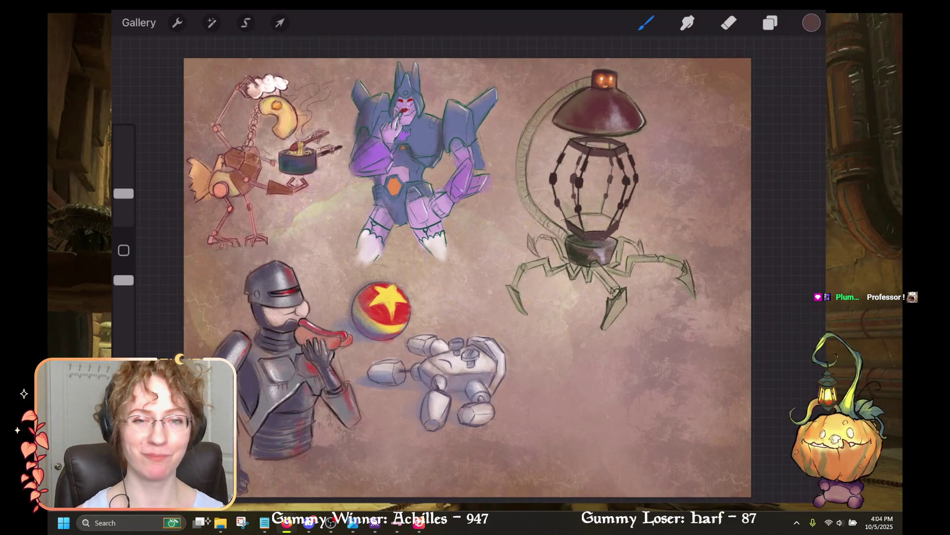
pyautogui.scroll(3, 431, 267)
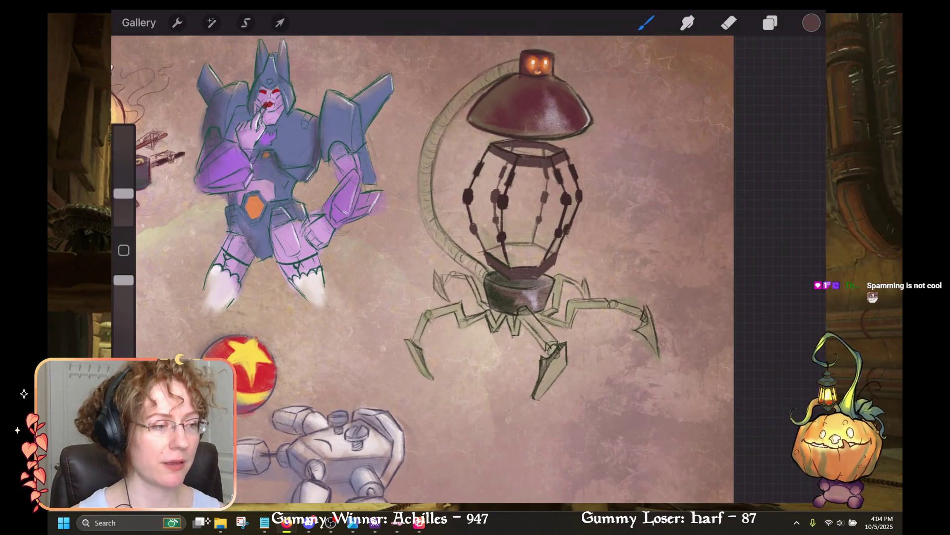
pyautogui.click(812, 23)
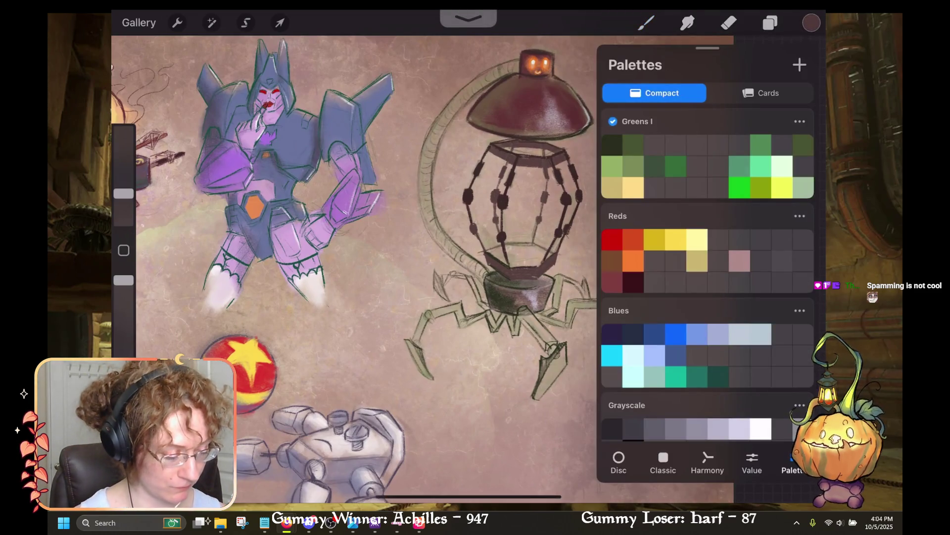
pyautogui.click(633, 261)
pyautogui.click(811, 23)
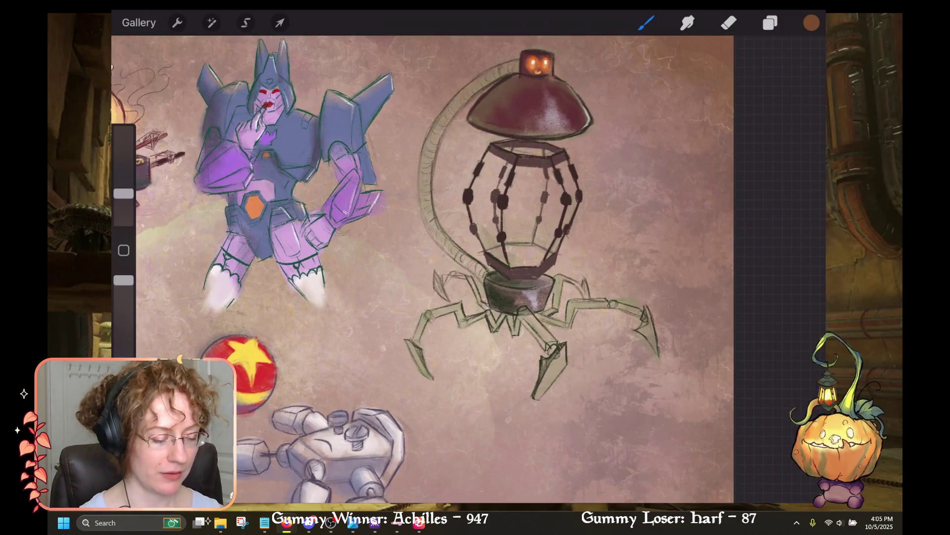
pyautogui.scroll(3, 432, 269)
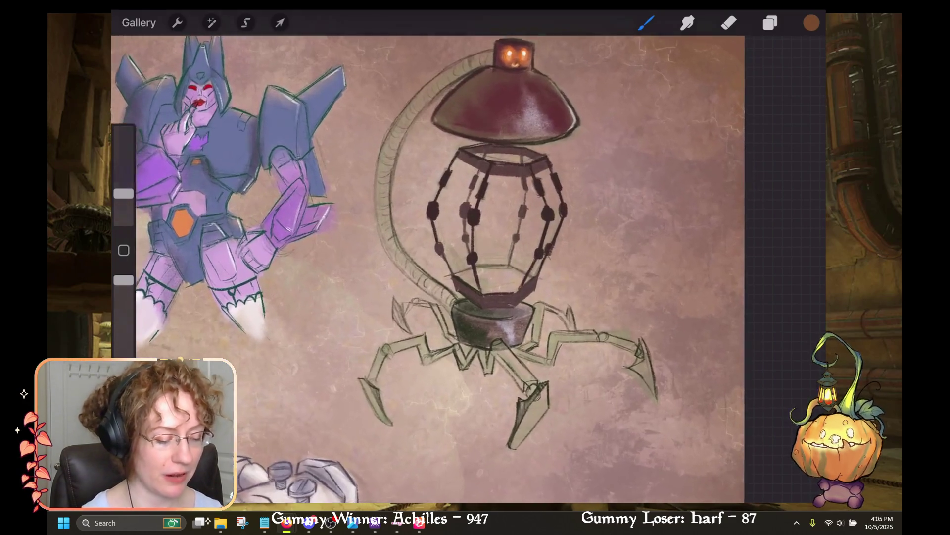
pyautogui.scroll(1, 495, 247)
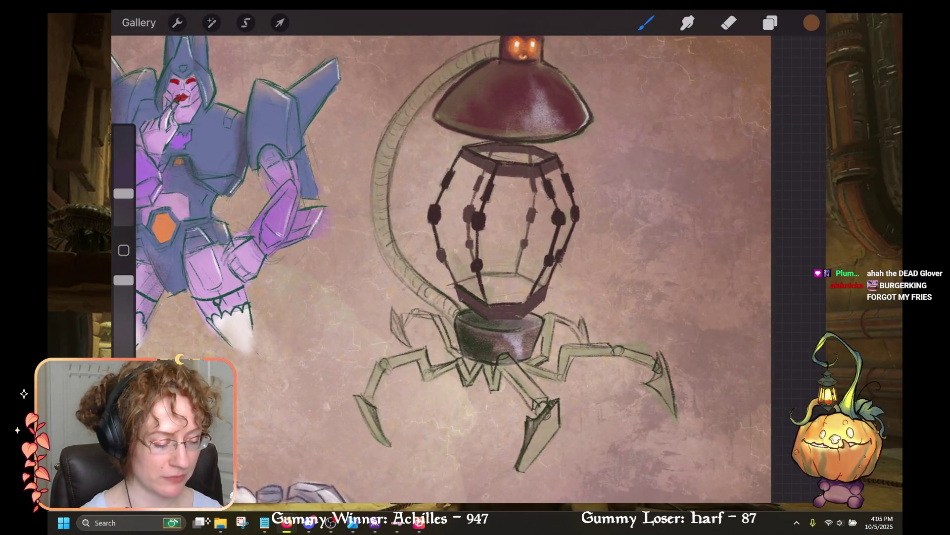
pyautogui.scroll(2, 495, 248)
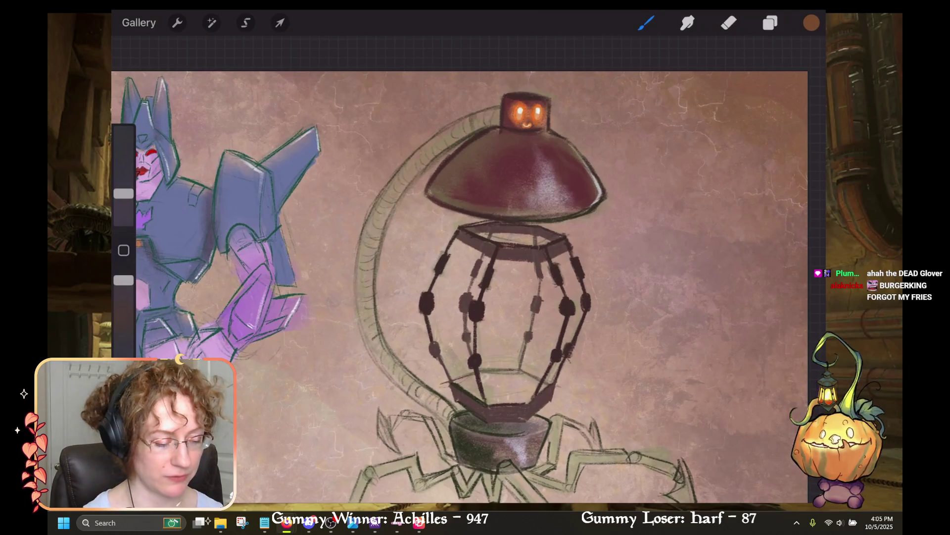
pyautogui.scroll(2, 495, 248)
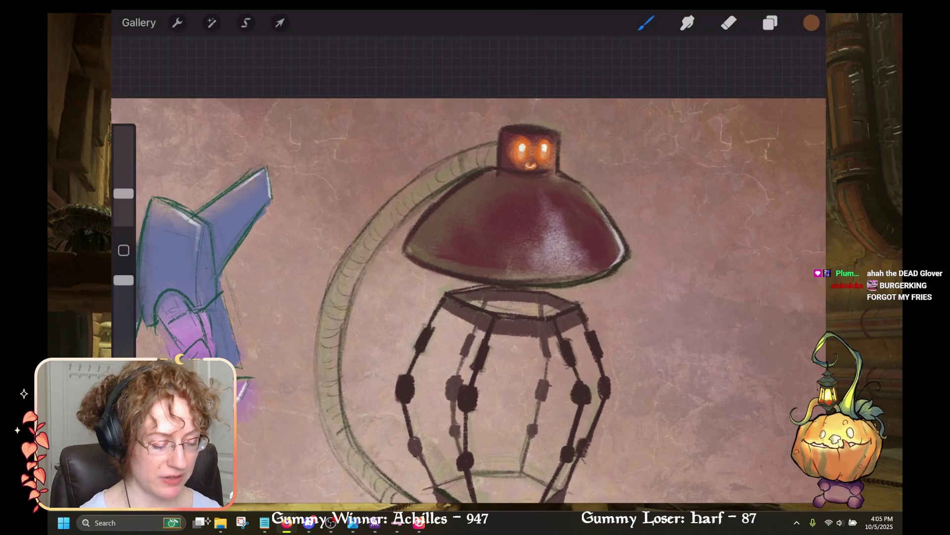
pyautogui.scroll(-2, 471, 267)
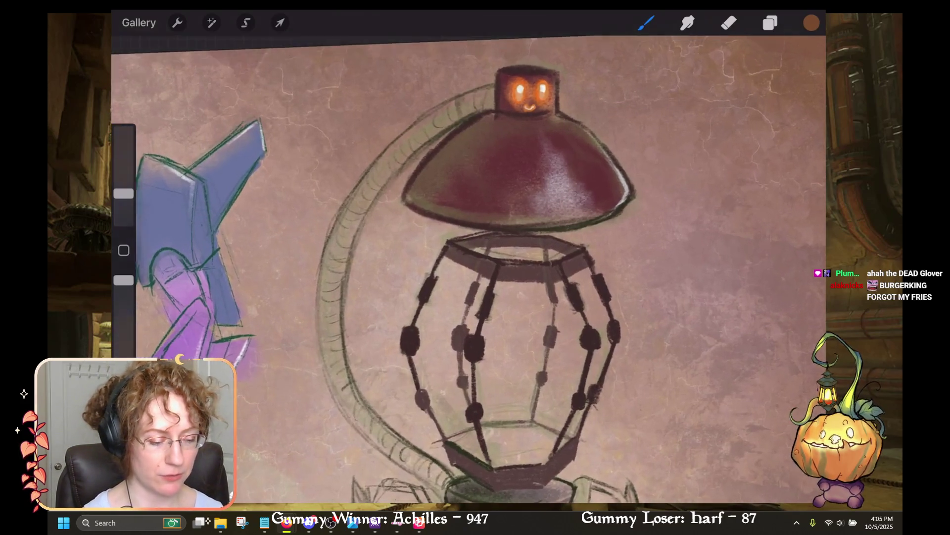
pyautogui.scroll(1, 470, 268)
pyautogui.scroll(1, 471, 268)
pyautogui.scroll(1, 470, 267)
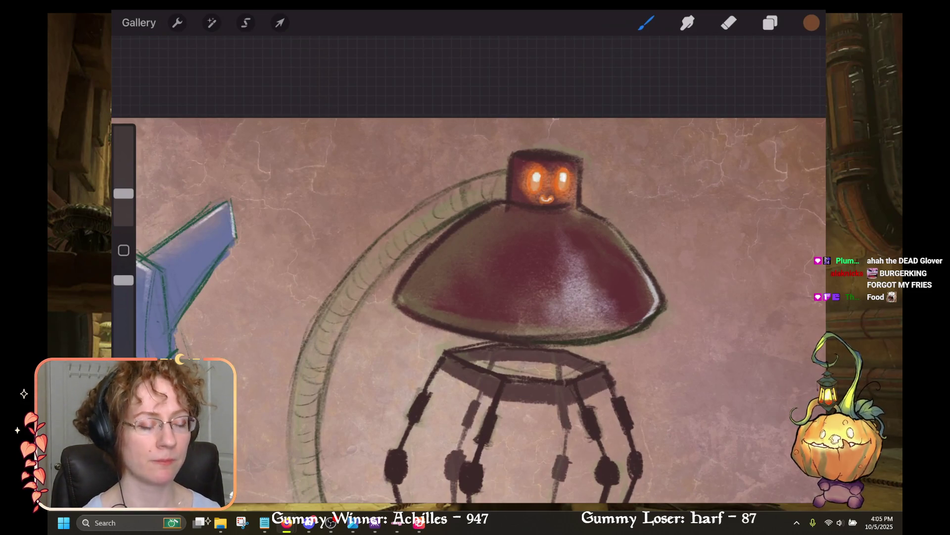
pyautogui.scroll(1, 470, 297)
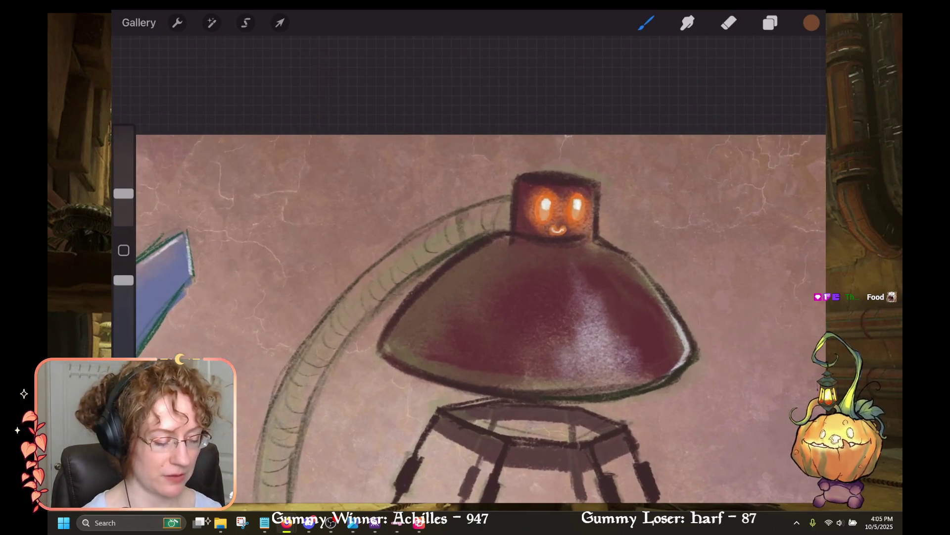
pyautogui.scroll(-1, 470, 297)
pyautogui.scroll(-1, 471, 297)
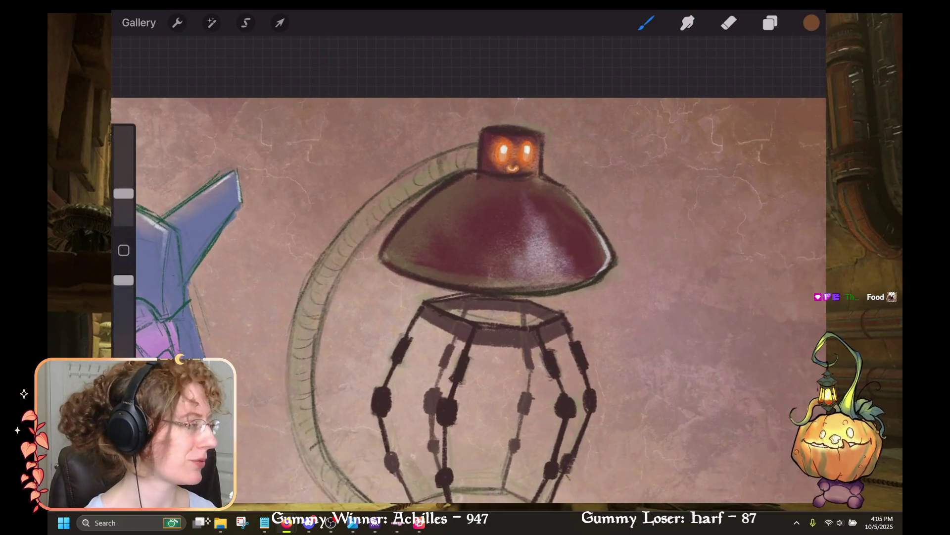
pyautogui.scroll(-2, 470, 297)
pyautogui.scroll(-2, 470, 297)
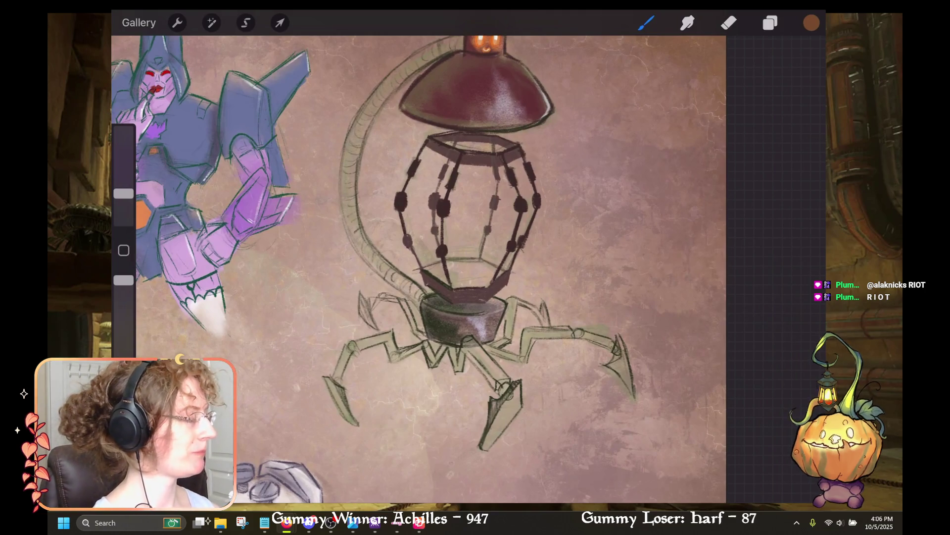
pyautogui.hscroll(-3, 468, 268)
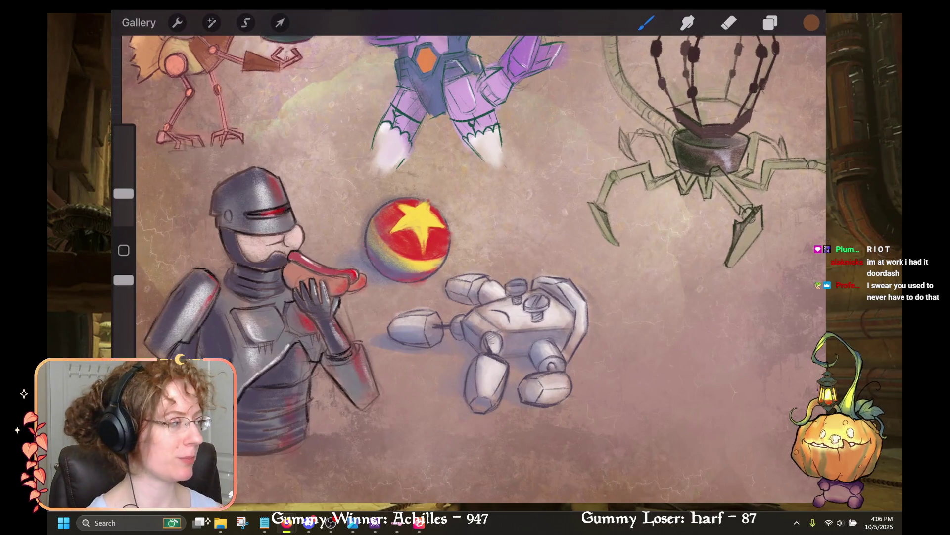
pyautogui.scroll(-3, 467, 268)
pyautogui.hscroll(3, 467, 268)
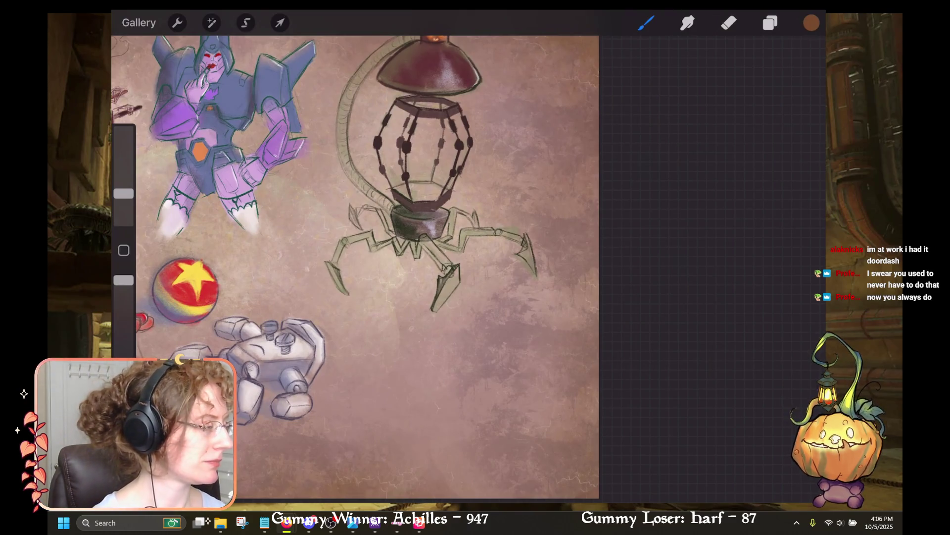
pyautogui.scroll(3, 467, 268)
pyautogui.scroll(-1, 396, 198)
pyautogui.scroll(-2, 347, 247)
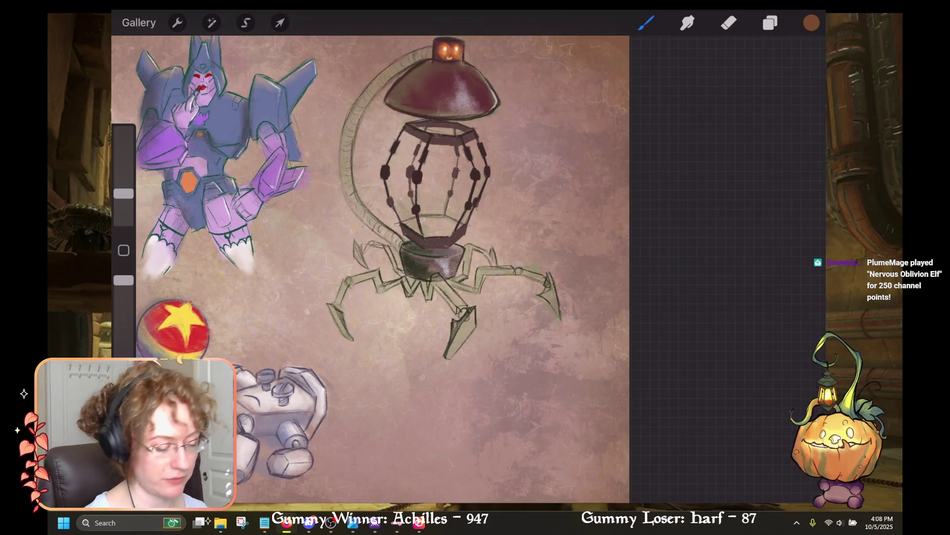
pyautogui.scroll(5, 460, 248)
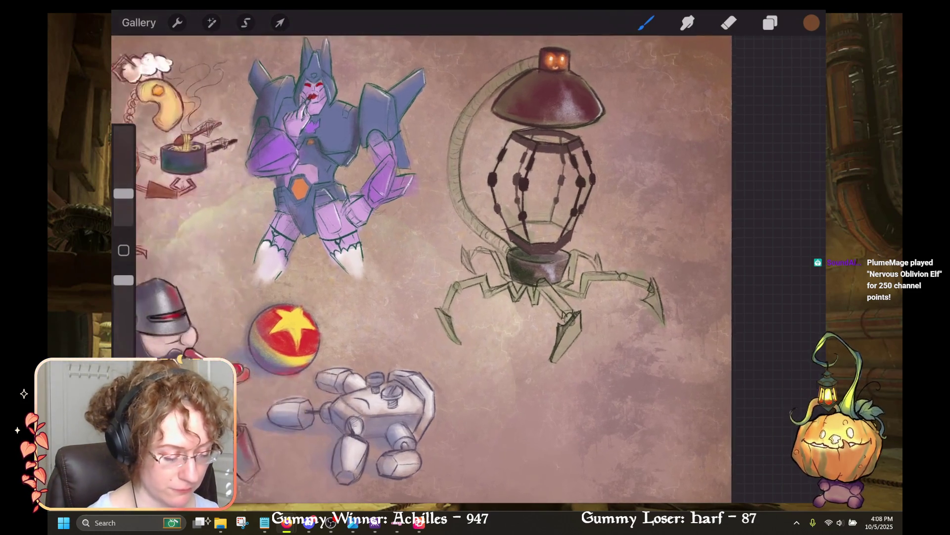
pyautogui.scroll(-5, 465, 267)
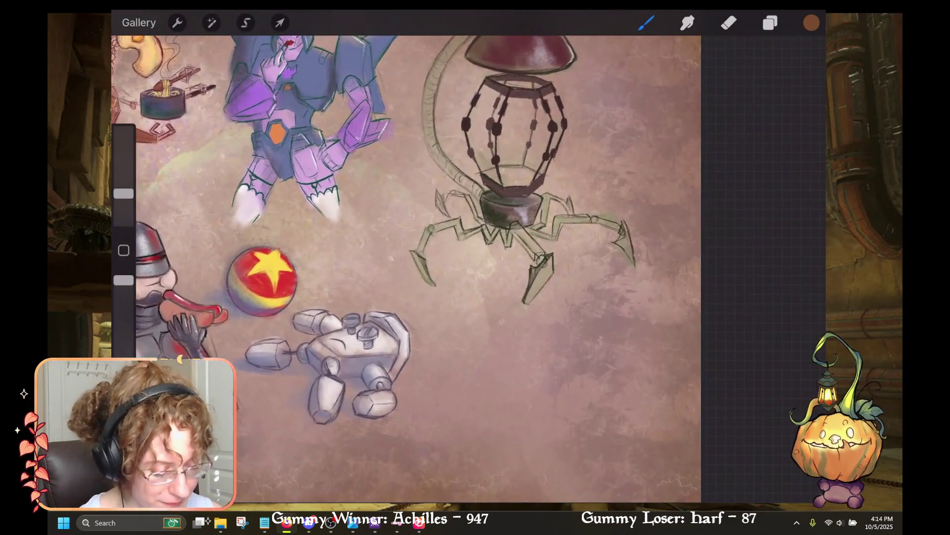
# Step: Add an empty Layer 5 above Layer 2, then activate the Automatic Selection tool
pyautogui.scroll(3, 445, 268)
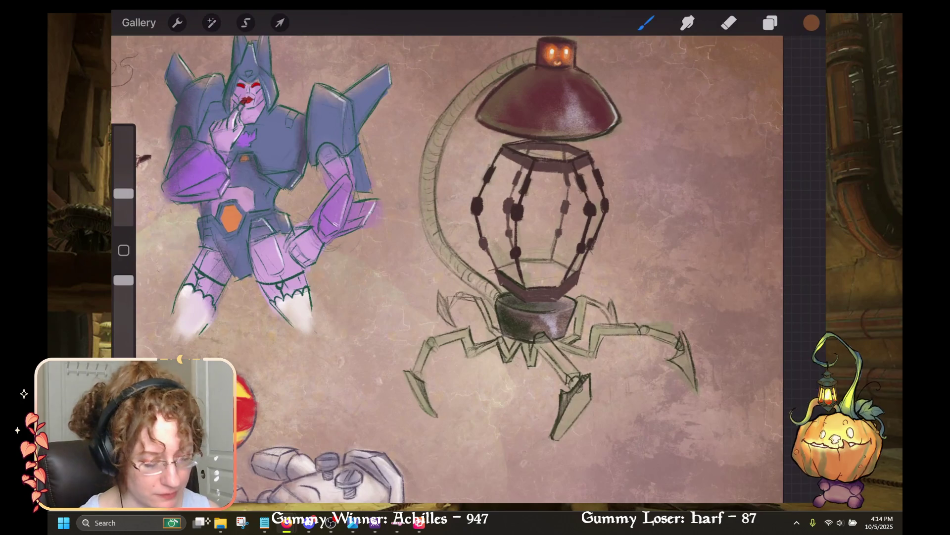
pyautogui.click(770, 23)
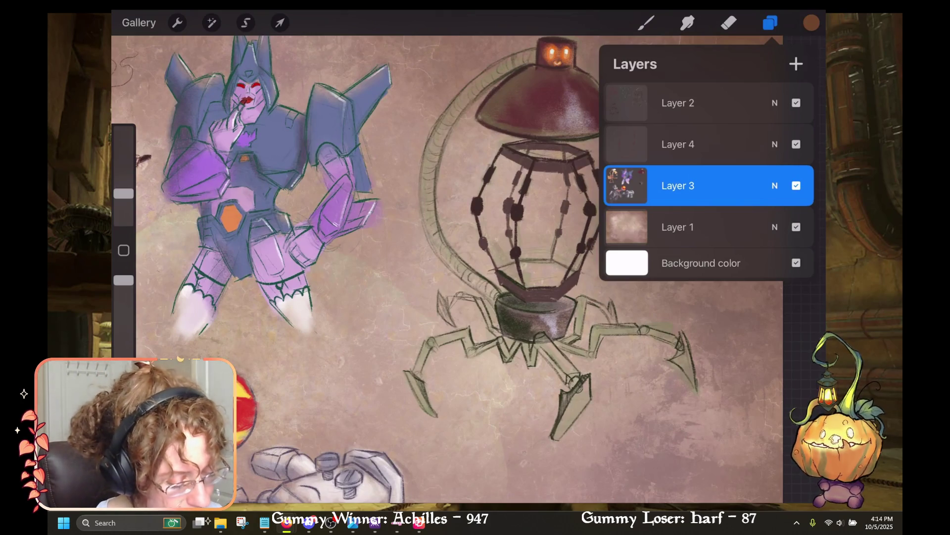
pyautogui.click(678, 144)
pyautogui.click(678, 103)
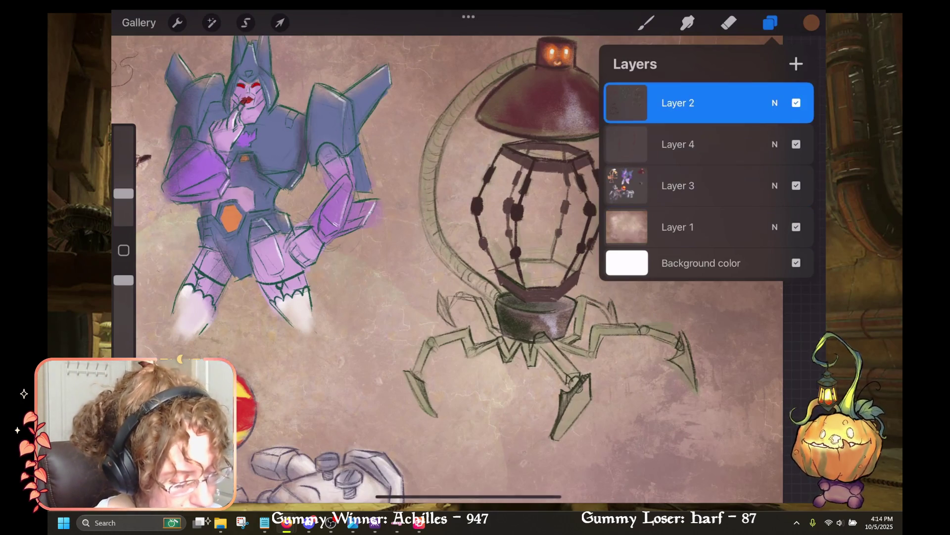
pyautogui.click(796, 64)
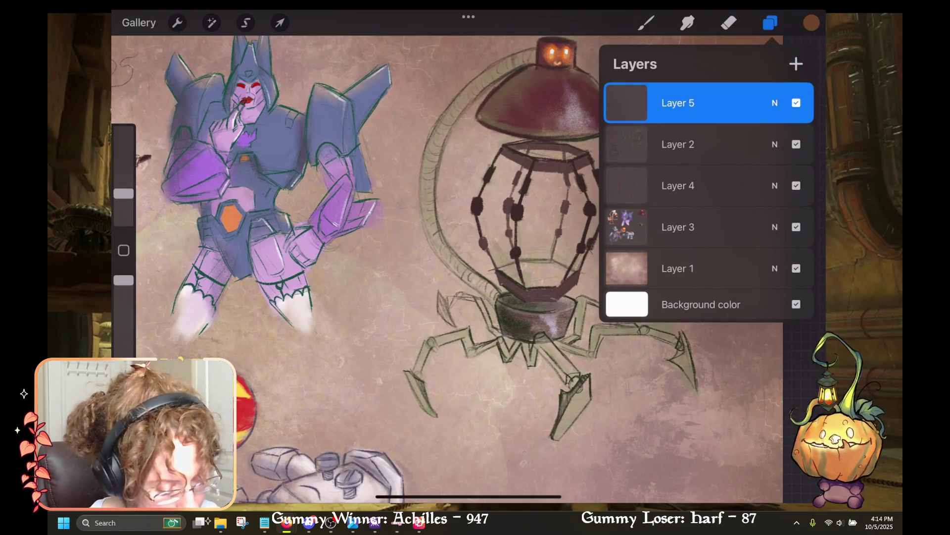
pyautogui.click(771, 22)
pyautogui.scroll(3, 466, 248)
pyautogui.click(245, 23)
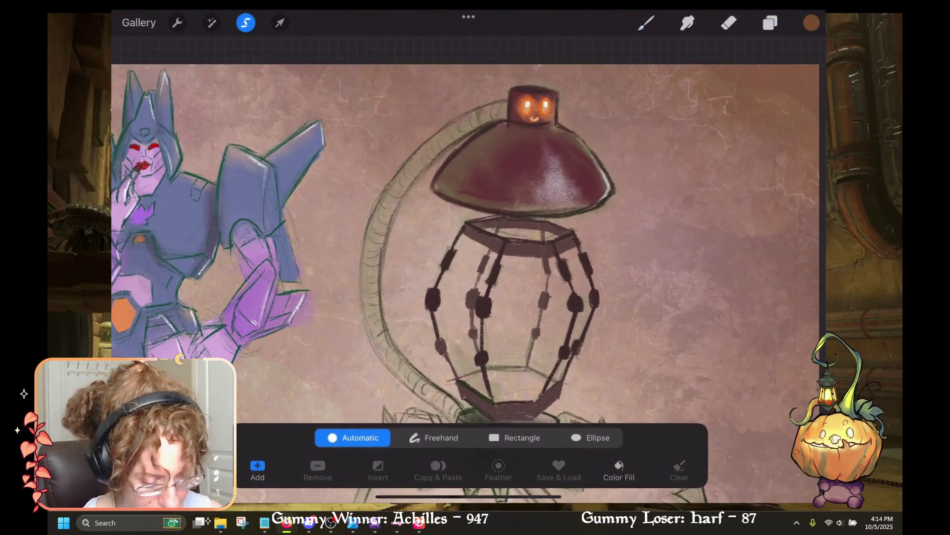
# Step: Clear the accidental automatic selection and switch the selection mode to Freehand
pyautogui.scroll(3, 465, 247)
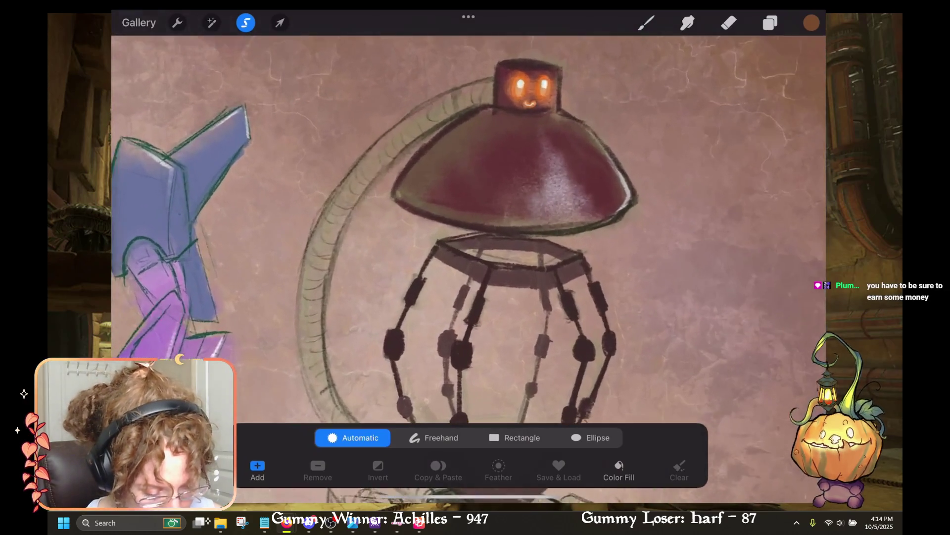
pyautogui.click(405, 198)
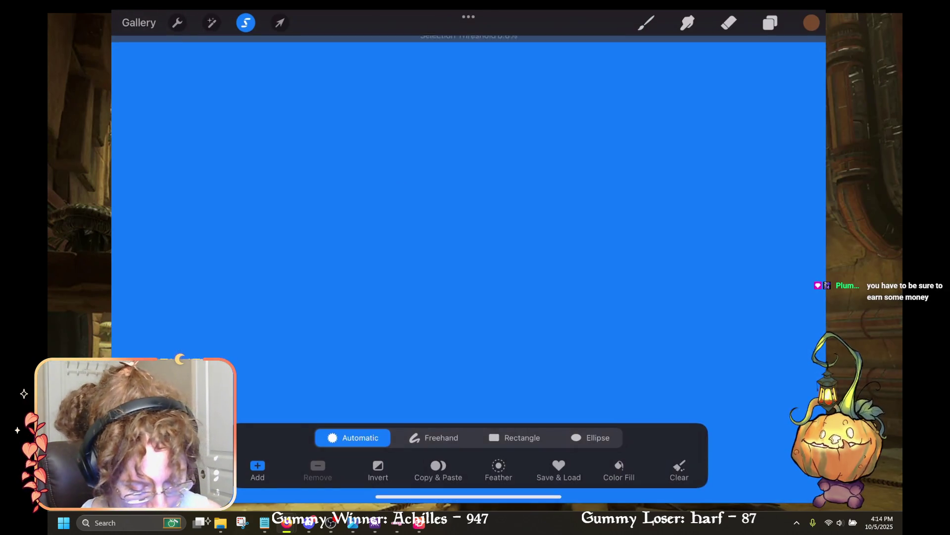
pyautogui.click(434, 438)
pyautogui.click(646, 22)
# Step: Trace the freehand selection along the lamp rim and the red cap's lower edge
pyautogui.click(246, 22)
pyautogui.moveTo(407, 205); pyautogui.dragTo(470, 222)
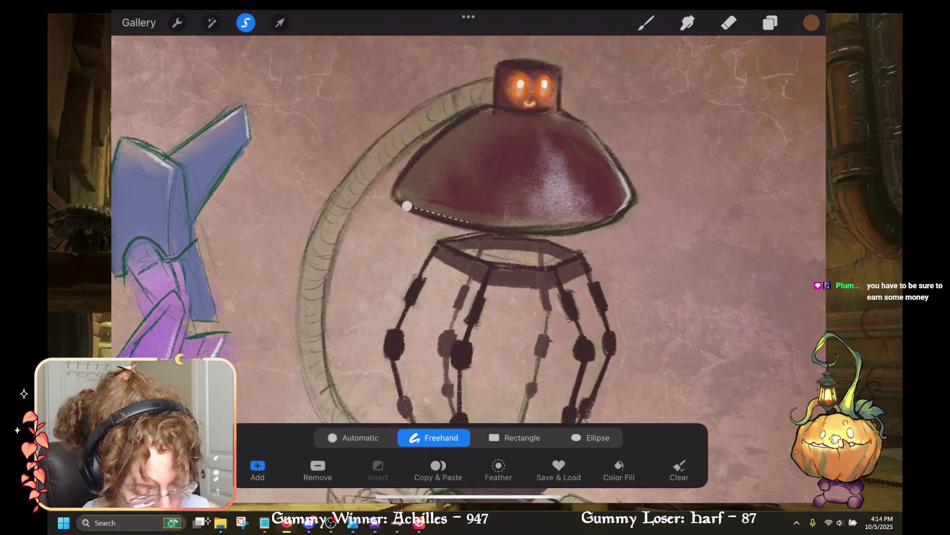
pyautogui.scroll(5, 468, 236)
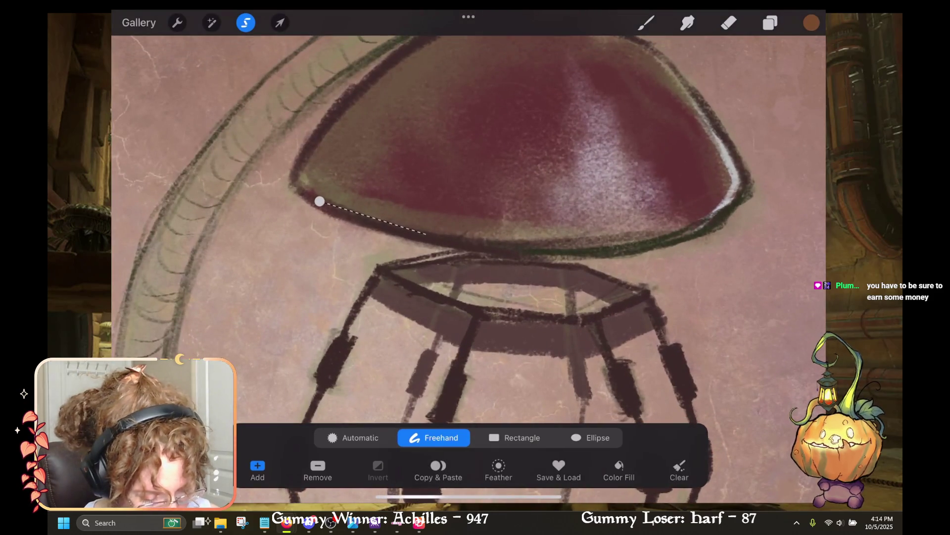
pyautogui.hotkey('ctrl', 'z')
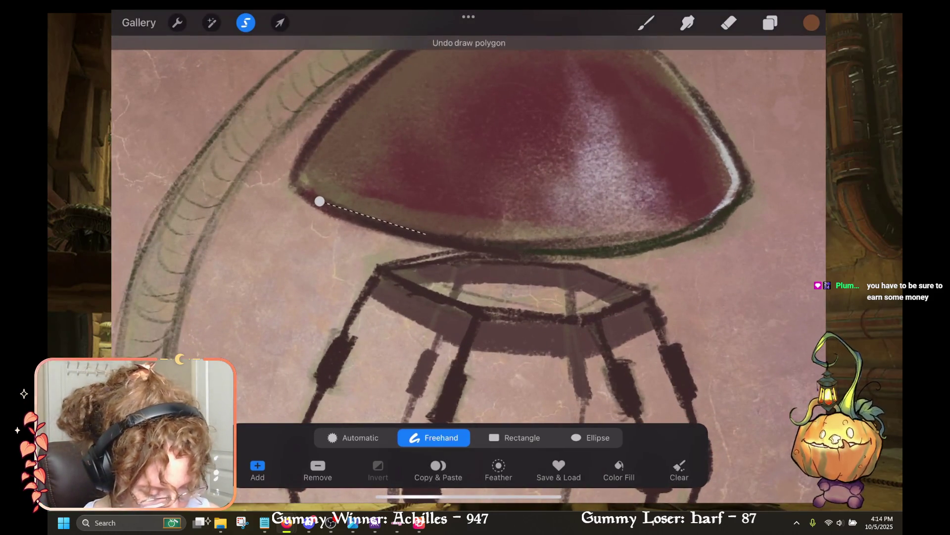
pyautogui.scroll(-3, 469, 228)
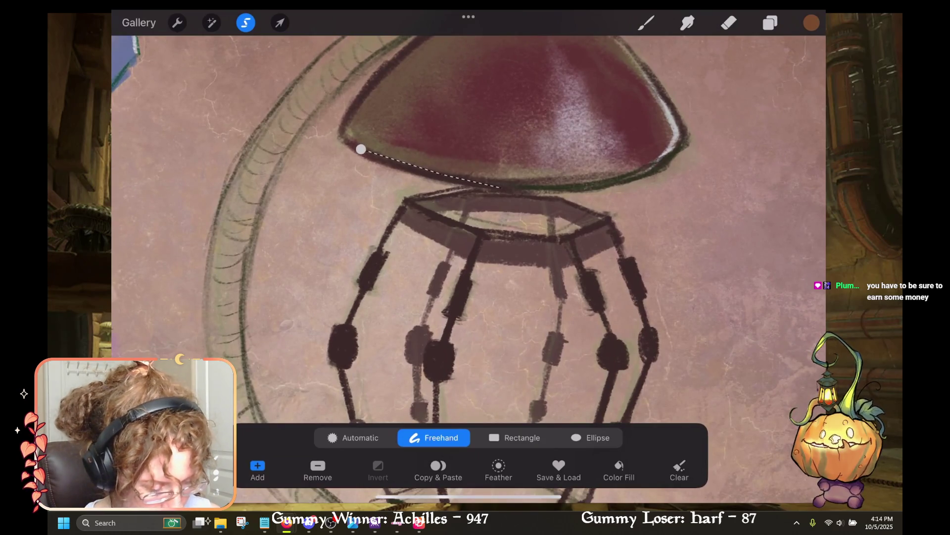
pyautogui.moveTo(501, 187); pyautogui.dragTo(614, 176)
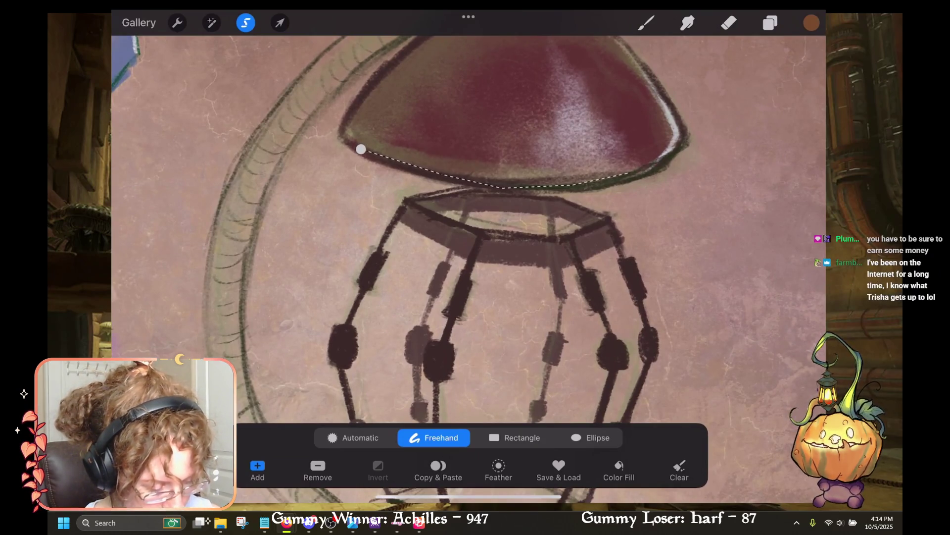
pyautogui.hotkey('ctrl', 'z')
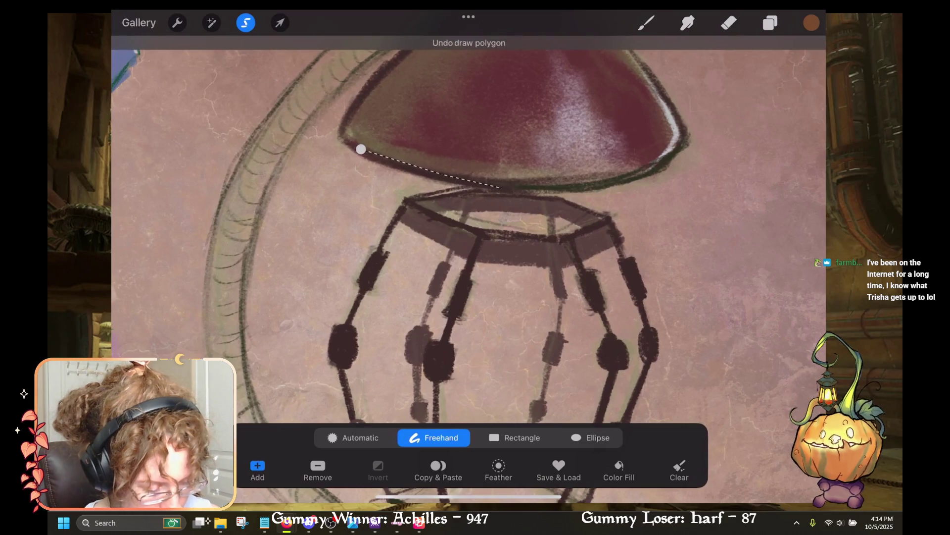
pyautogui.moveTo(500, 187); pyautogui.dragTo(676, 154)
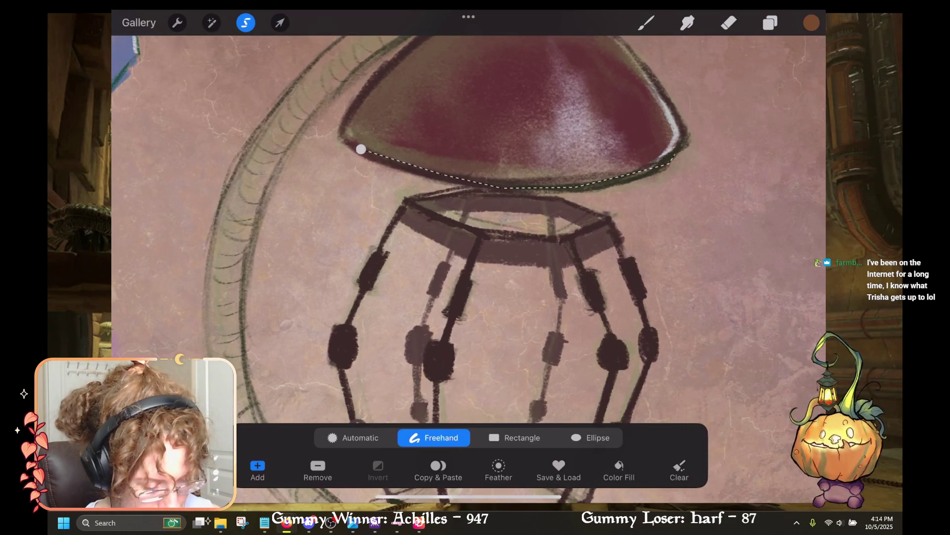
pyautogui.scroll(-3, 468, 227)
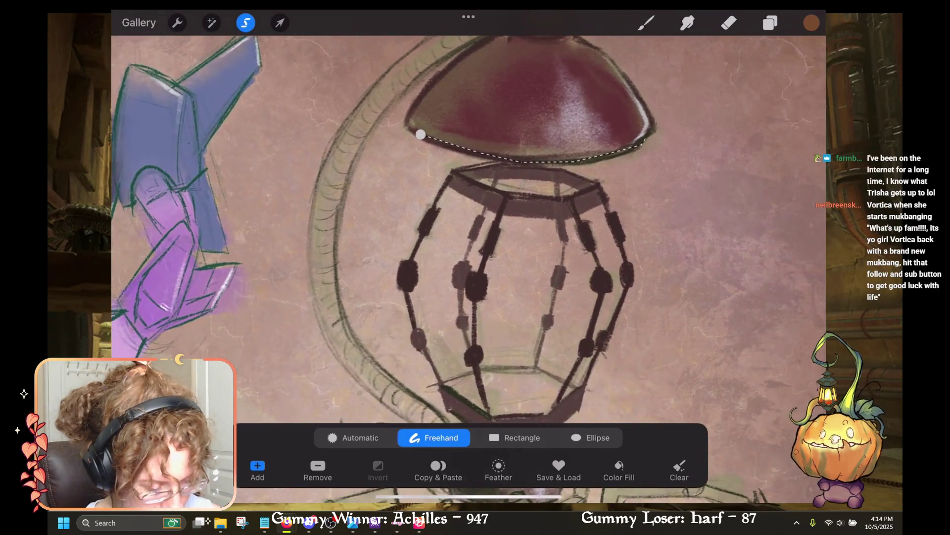
pyautogui.hotkey('ctrl', 'z')
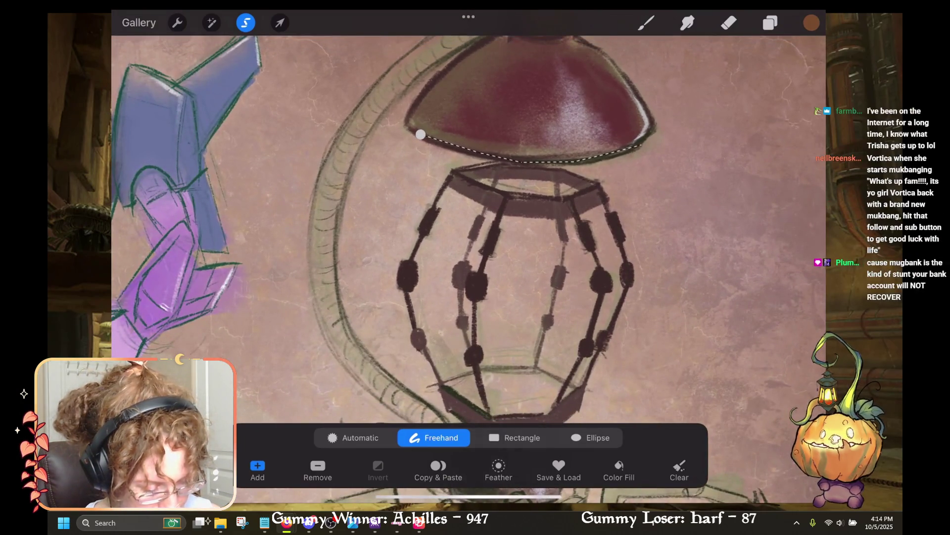
# Step: Continue the selection around the lantern's bottom and up its left side
pyautogui.click(716, 341)
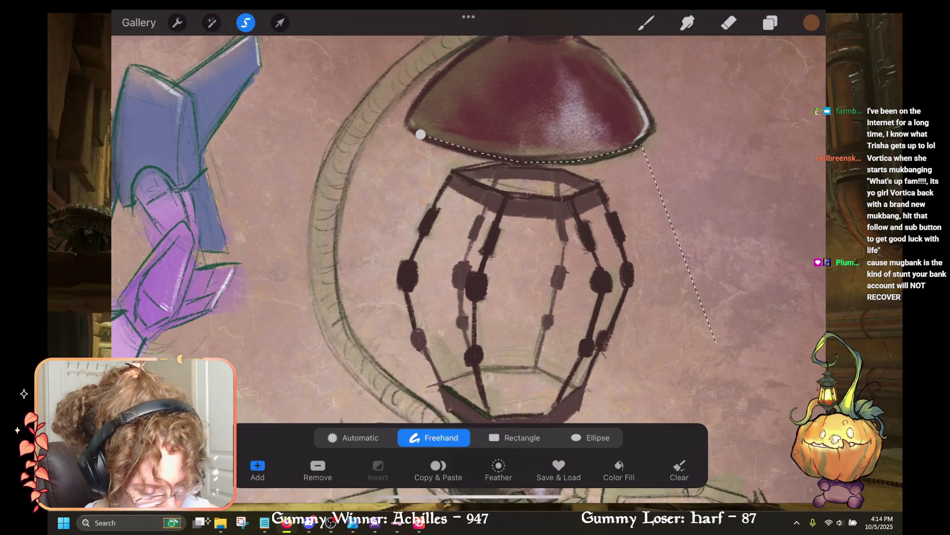
pyautogui.scroll(-1, 468, 227)
pyautogui.moveTo(700, 275); pyautogui.dragTo(441, 324)
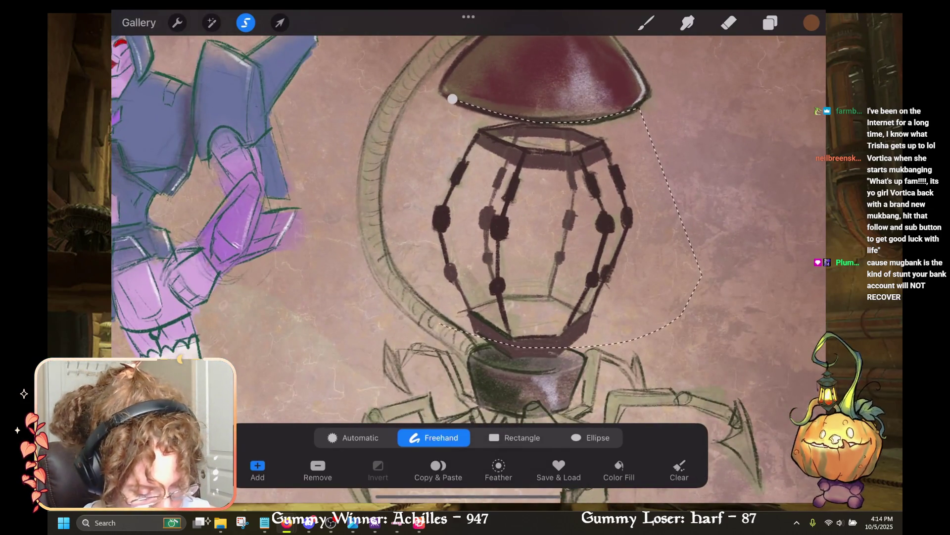
pyautogui.moveTo(440, 324)
pyautogui.mouseDown()
pyautogui.moveTo(396, 292)
pyautogui.moveTo(386, 266)
pyautogui.mouseUp()
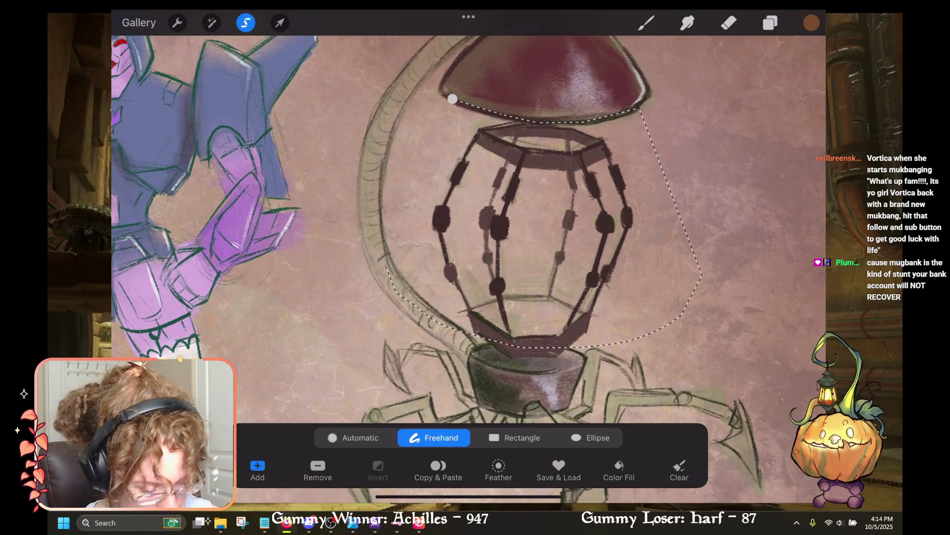
pyautogui.hotkey('ctrl', 'z')
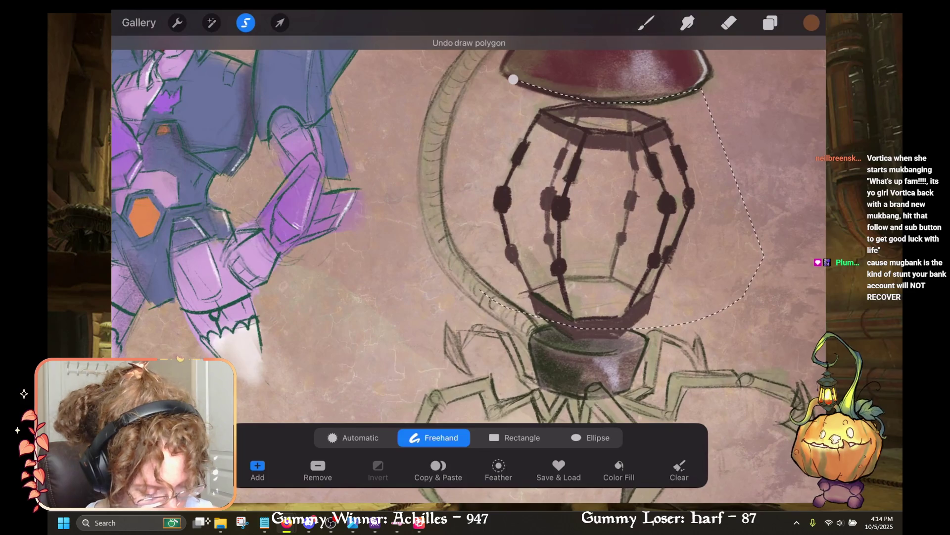
pyautogui.moveTo(480, 289); pyautogui.dragTo(448, 269)
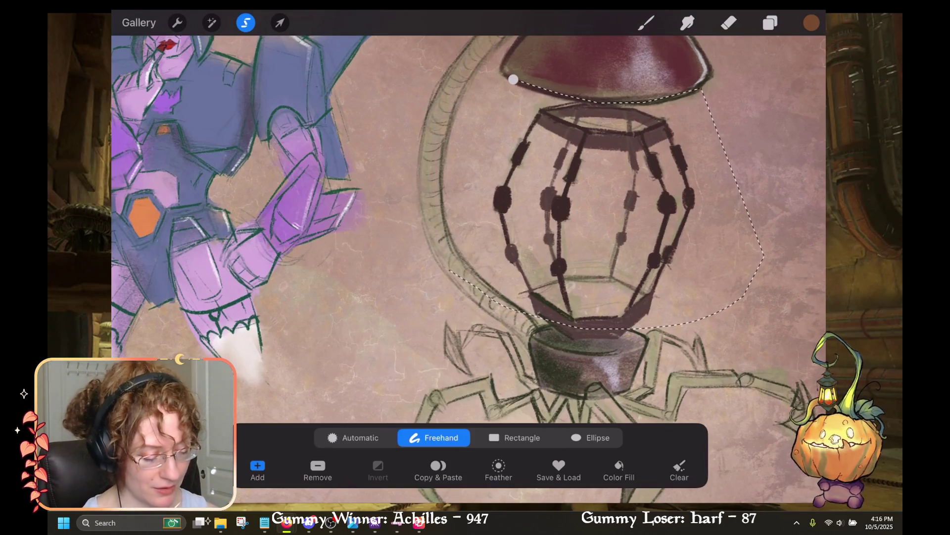
pyautogui.scroll(2, 312, 198)
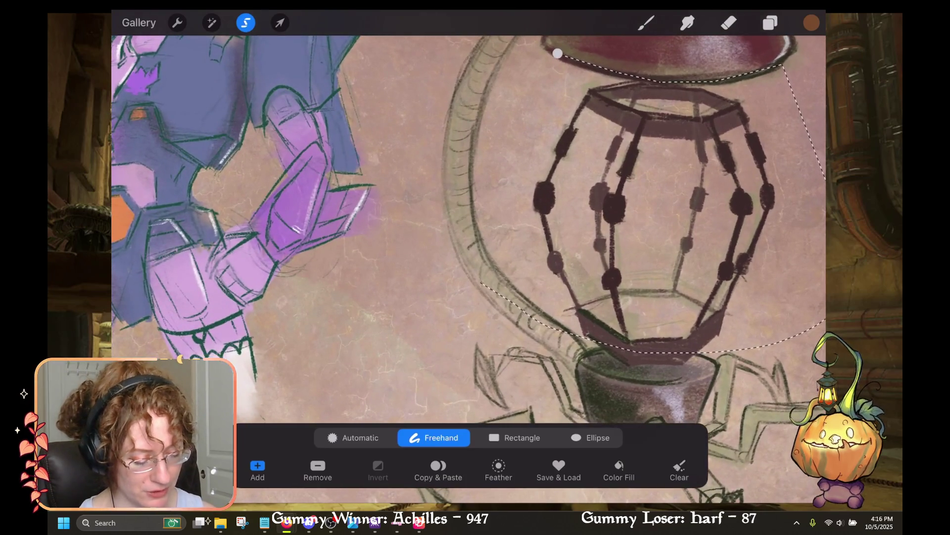
# Step: Close the freehand selection around the lantern cage at its start point
pyautogui.click(557, 53)
pyautogui.scroll(-3, 469, 228)
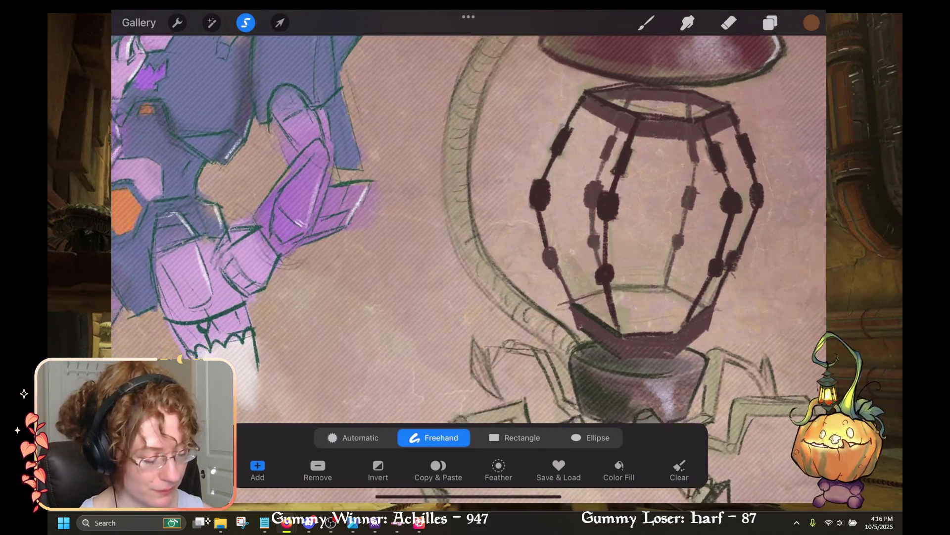
pyautogui.hscroll(-3, 468, 228)
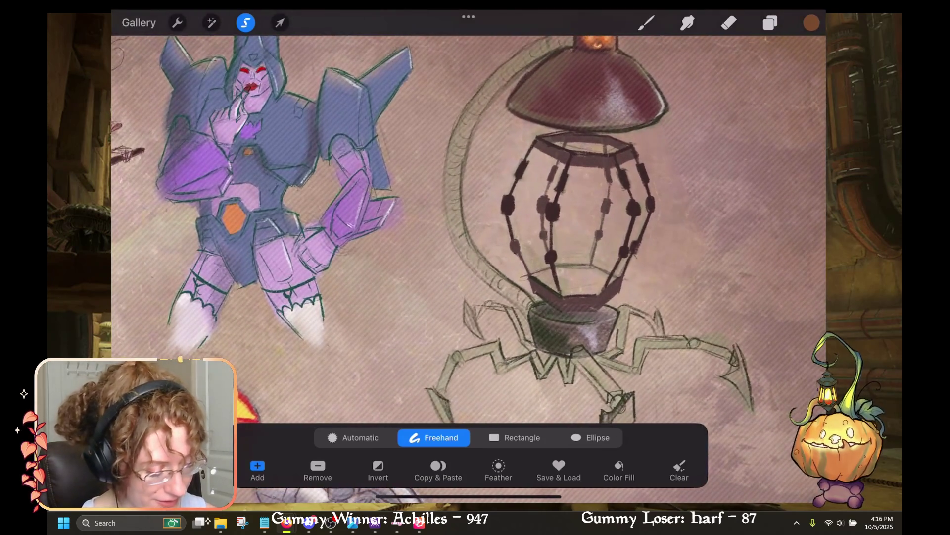
pyautogui.scroll(-2, 468, 228)
# Step: Pick a bright orange in the Classic colour picker and fill the selection with it
pyautogui.click(811, 23)
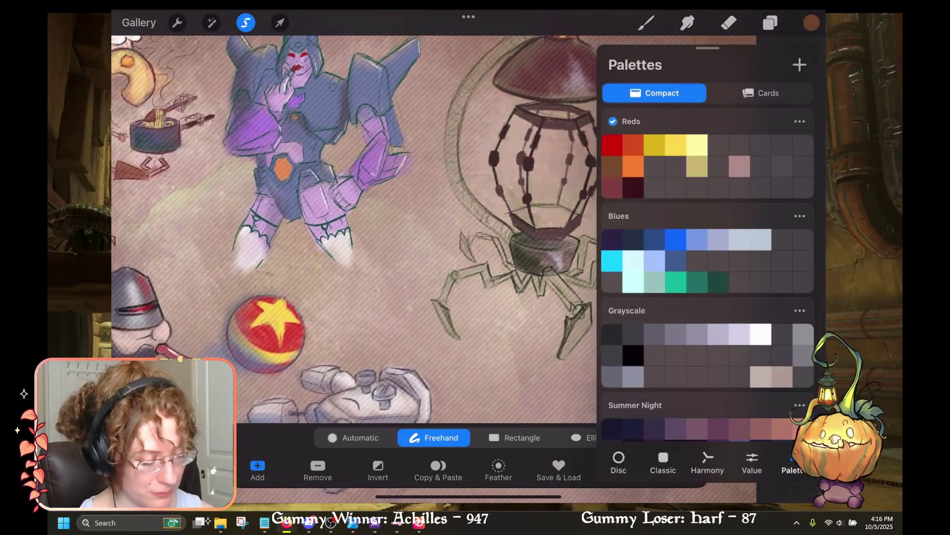
pyautogui.click(633, 166)
pyautogui.click(664, 465)
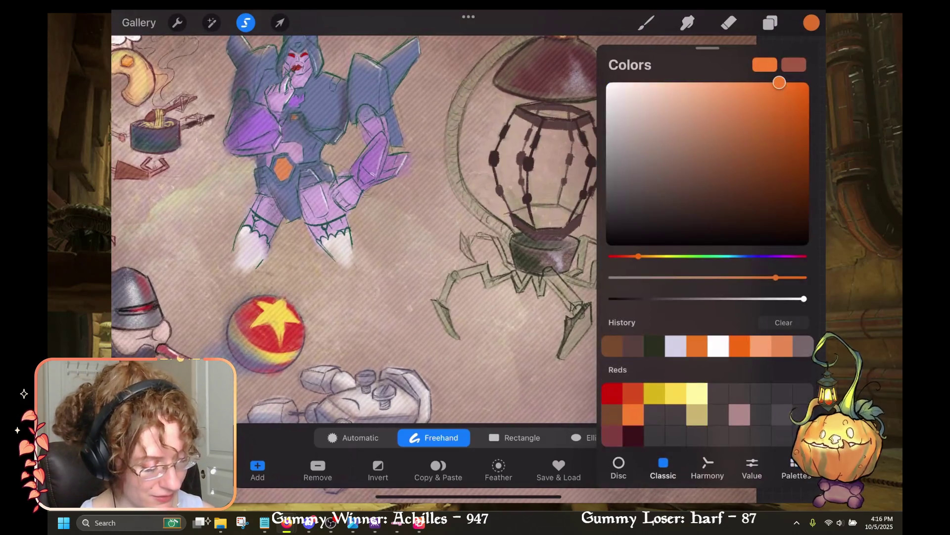
pyautogui.click(811, 23)
pyautogui.scroll(2, 468, 227)
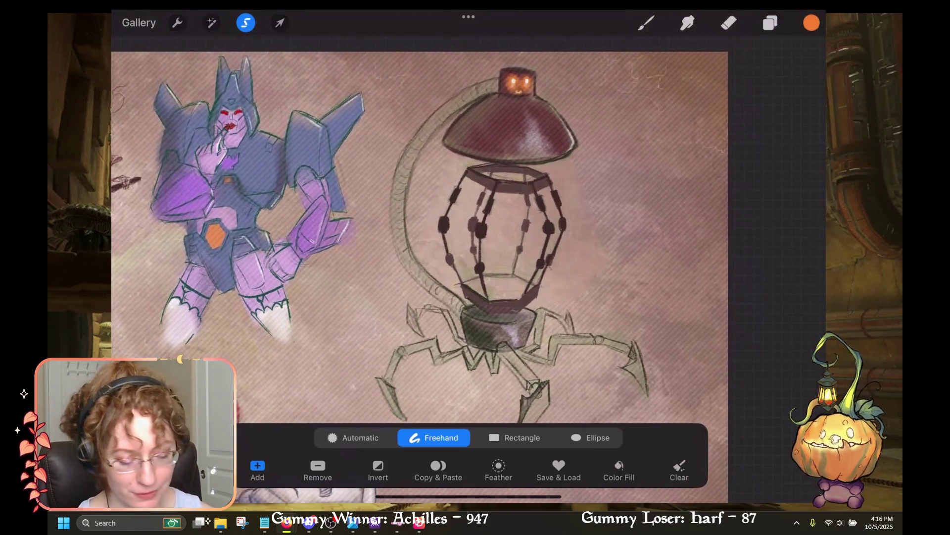
pyautogui.moveTo(811, 23); pyautogui.dragTo(537, 223)
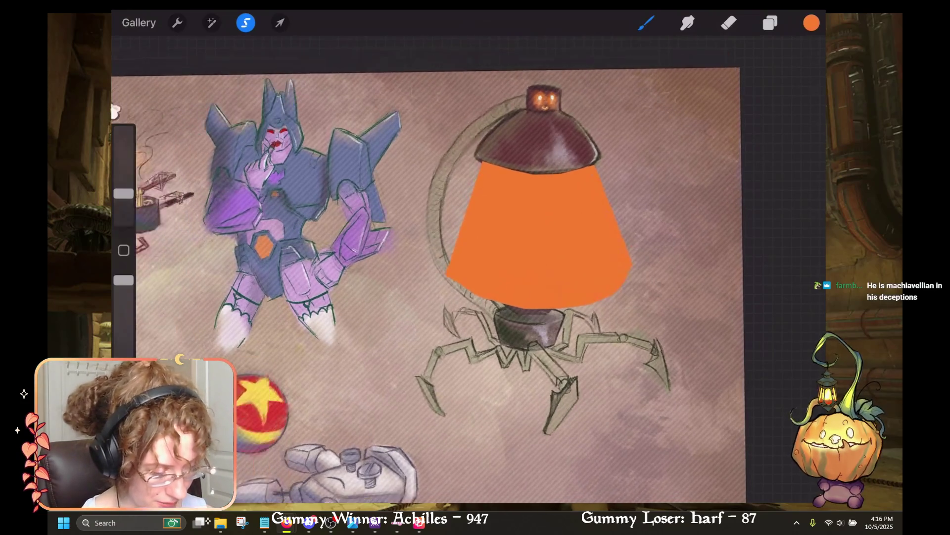
# Step: Set up the Eraser with an Airbrushing brush and a smaller size
pyautogui.click(728, 23)
pyautogui.click(728, 23)
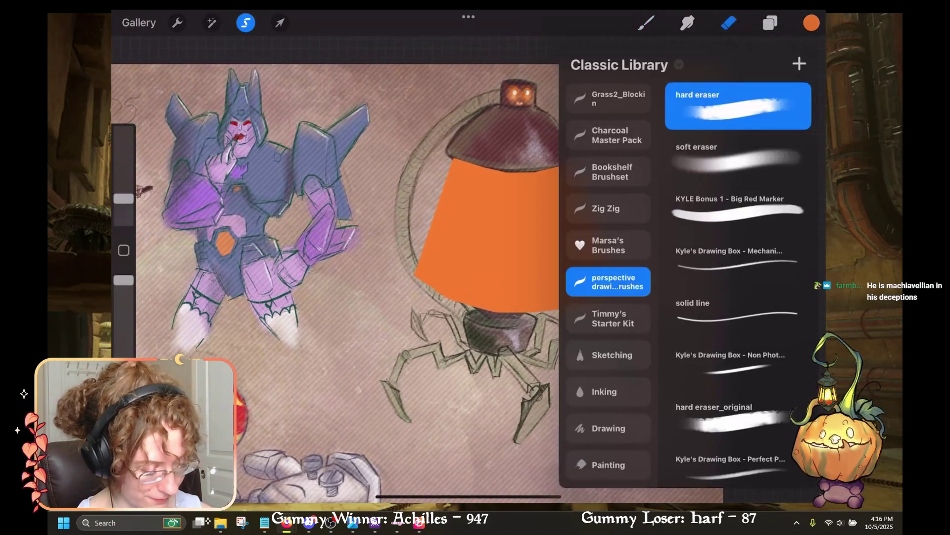
pyautogui.click(609, 386)
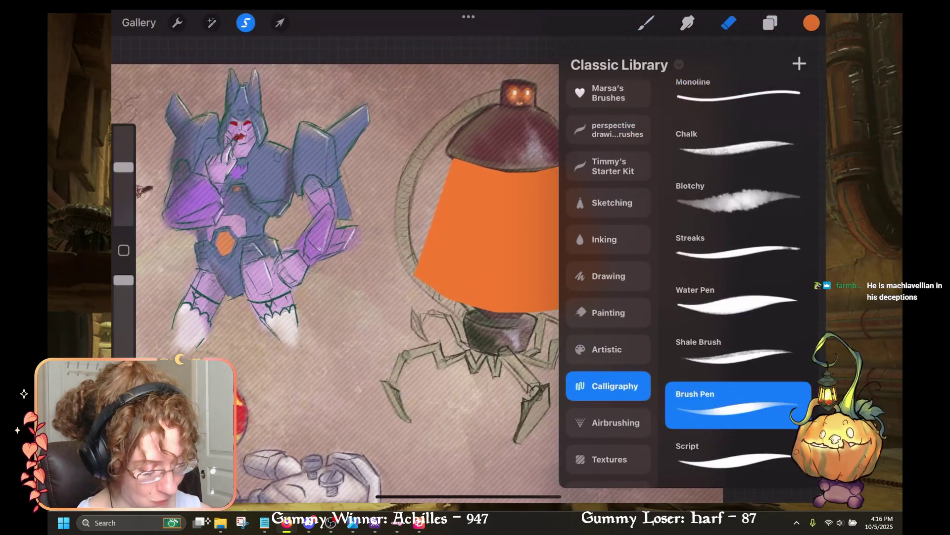
pyautogui.click(609, 423)
pyautogui.click(770, 23)
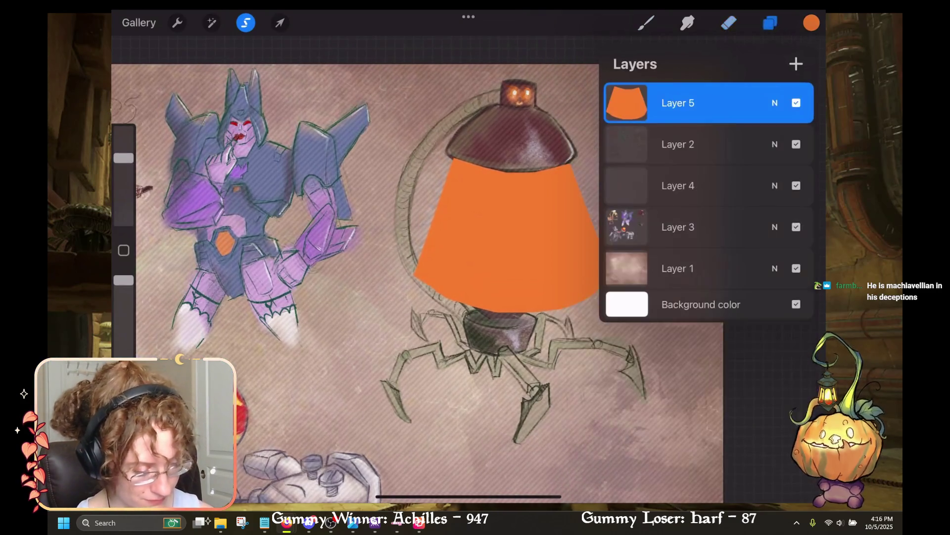
pyautogui.click(770, 22)
pyautogui.hotkey('ctrl', 'z')
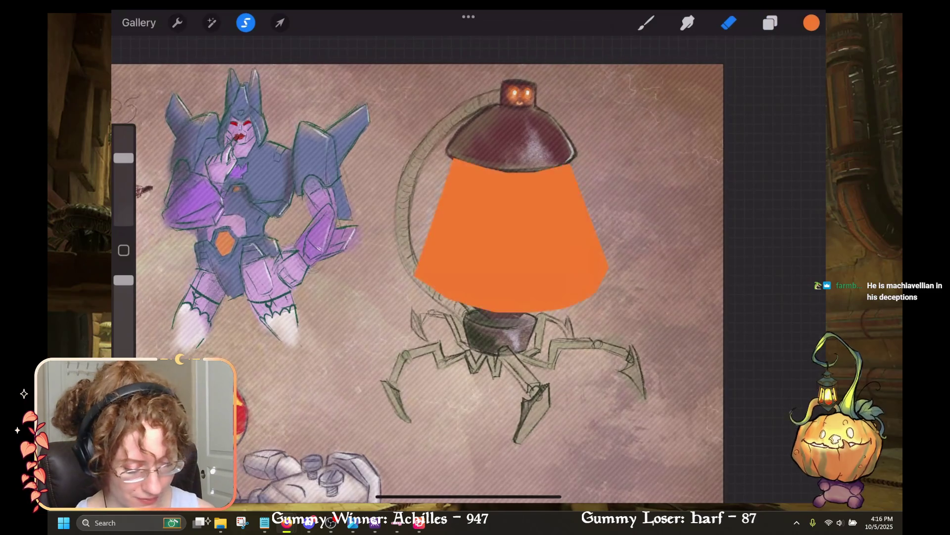
pyautogui.moveTo(123, 158); pyautogui.dragTo(124, 181)
# Step: Erase the lower orange glow around the bulb and filaments to reveal the cage
pyautogui.moveTo(584, 262); pyautogui.dragTo(535, 302)
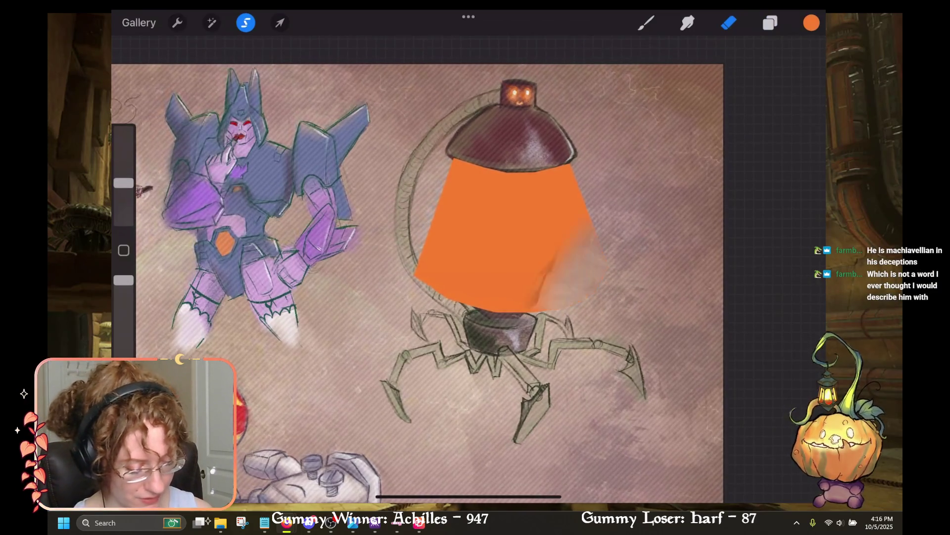
pyautogui.hotkey('ctrl', 'z')
pyautogui.moveTo(559, 218); pyautogui.dragTo(540, 290)
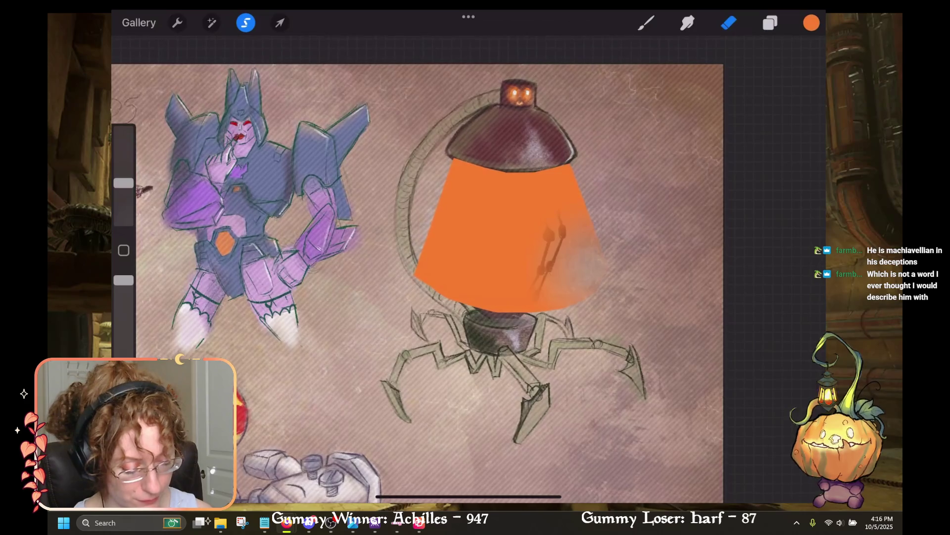
pyautogui.moveTo(559, 257); pyautogui.dragTo(485, 305)
pyautogui.moveTo(463, 265); pyautogui.dragTo(435, 282)
pyautogui.moveTo(540, 267); pyautogui.dragTo(478, 302)
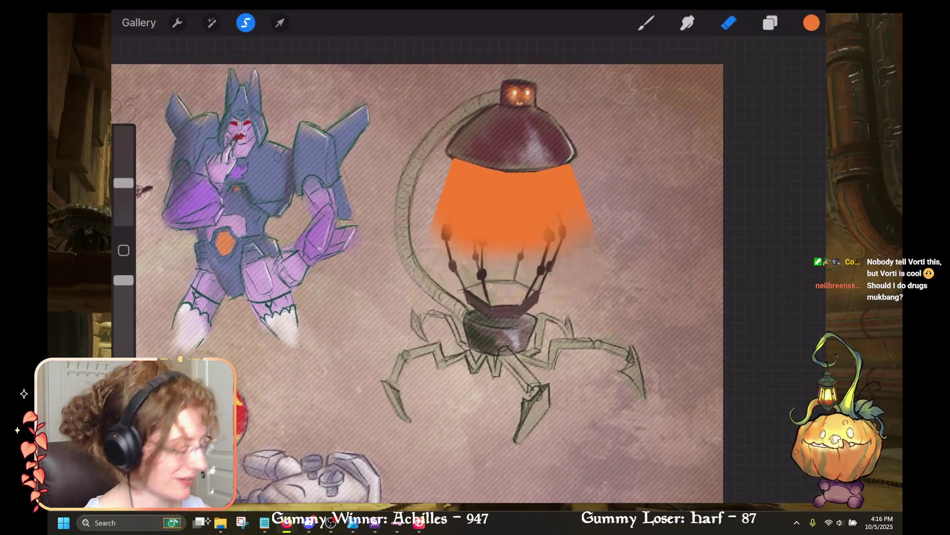
# Step: Compare Lighten, Screen, Color Dodge and Overlay on the glow layer, settling on Add blending
pyautogui.click(770, 23)
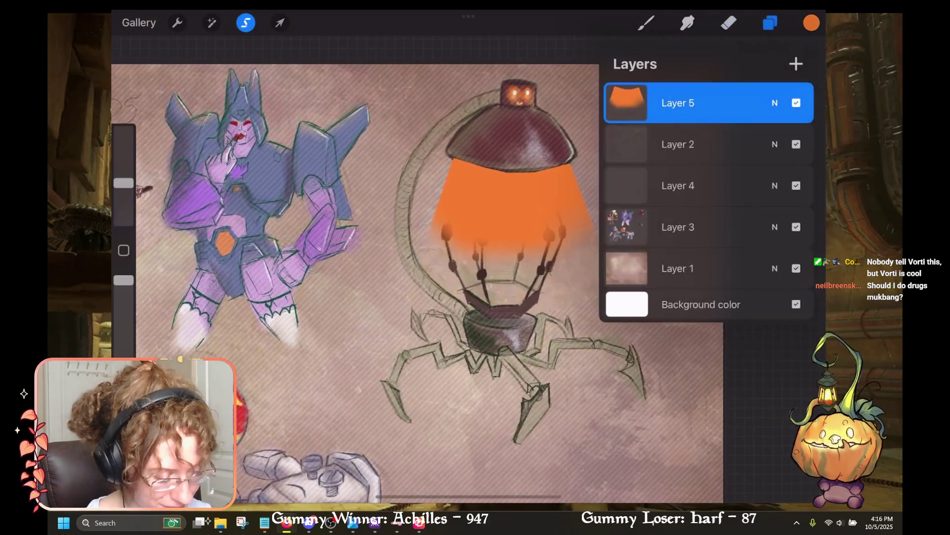
pyautogui.click(795, 102)
pyautogui.click(796, 103)
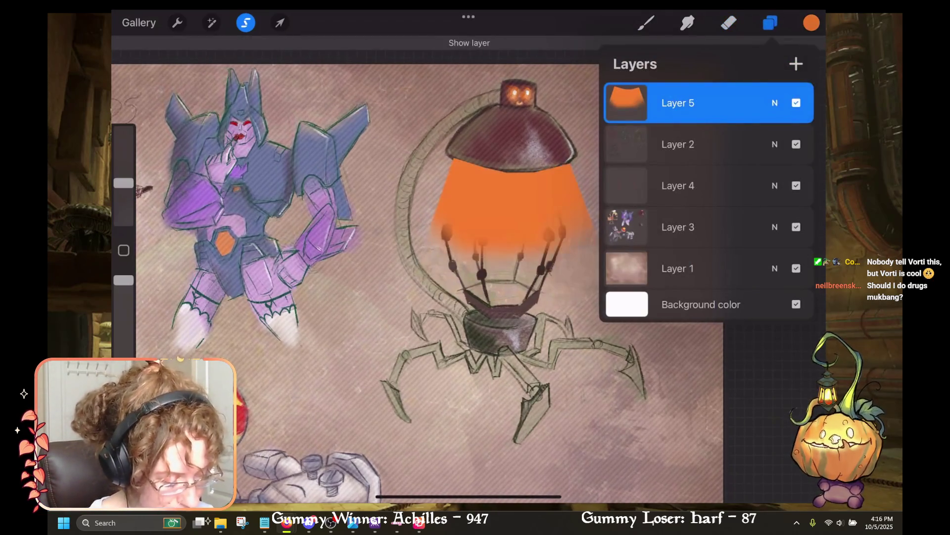
pyautogui.click(774, 102)
pyautogui.click(626, 274)
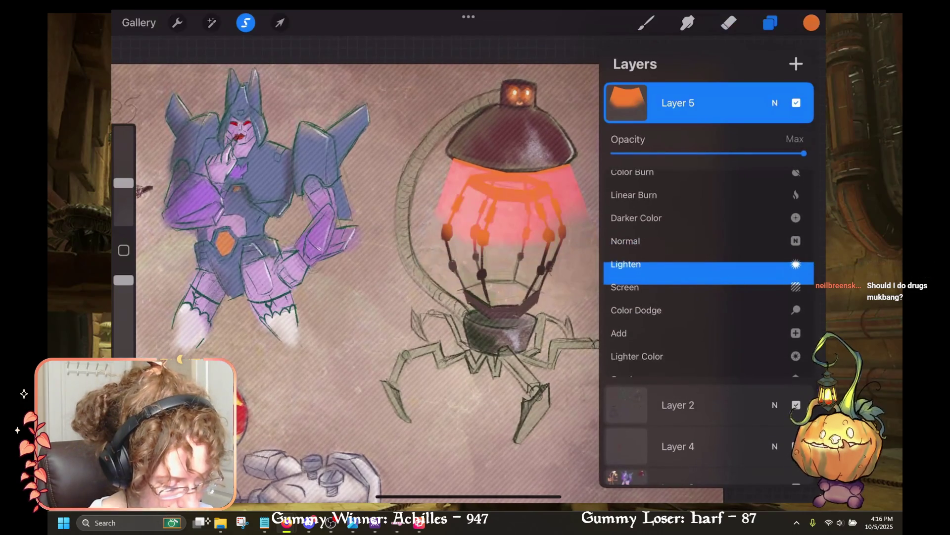
pyautogui.click(625, 297)
pyautogui.click(636, 297)
pyautogui.click(619, 295)
pyautogui.click(626, 317)
pyautogui.click(619, 247)
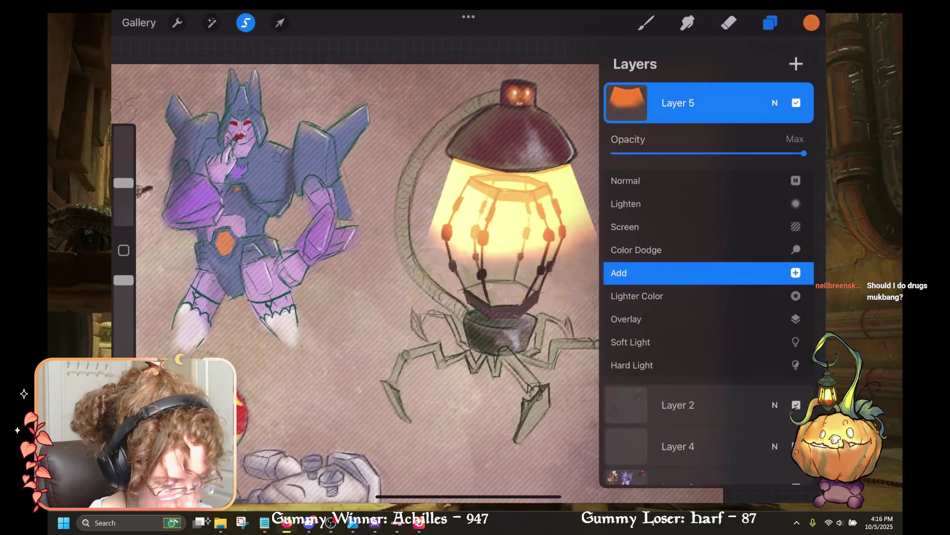
pyautogui.click(775, 103)
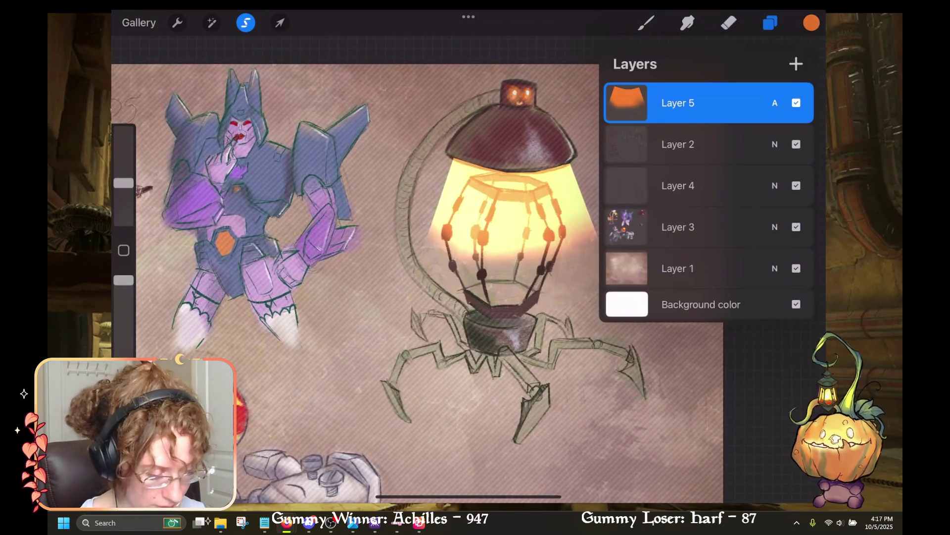
# Step: Lower the glow layer's opacity to about 54%
pyautogui.click(775, 102)
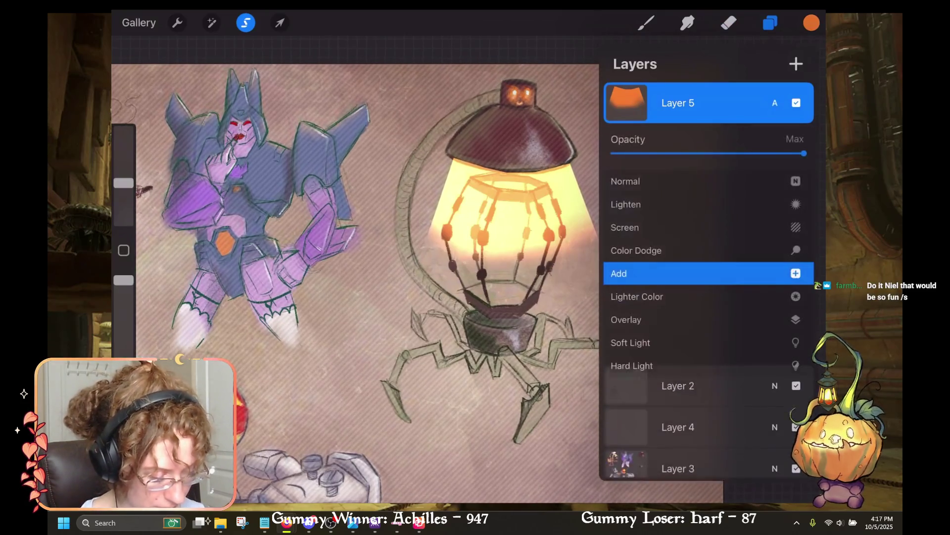
pyautogui.moveTo(806, 153); pyautogui.dragTo(718, 153)
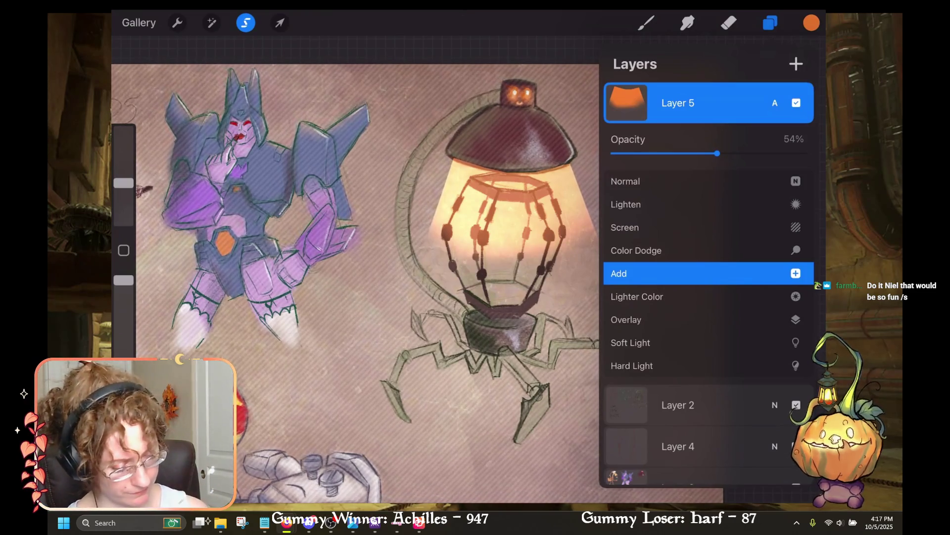
pyautogui.click(775, 103)
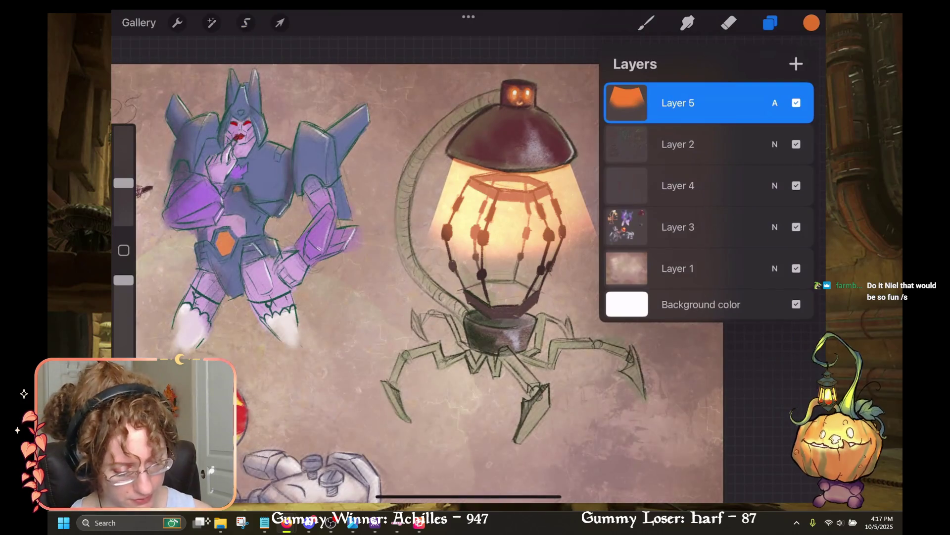
pyautogui.click(280, 22)
pyautogui.click(211, 23)
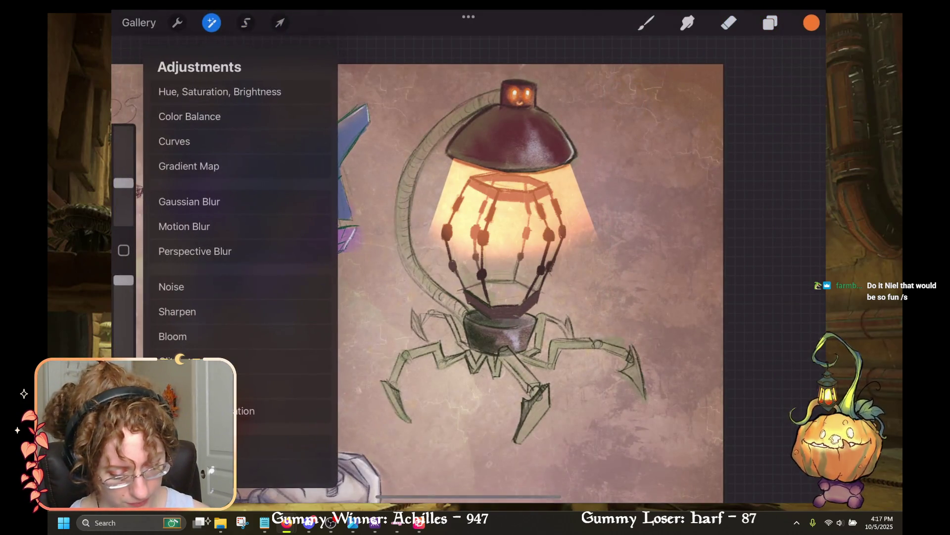
# Step: Apply a Gaussian Blur of about 6% to the orange glow
pyautogui.click(195, 201)
pyautogui.moveTo(417, 247); pyautogui.dragTo(396, 248)
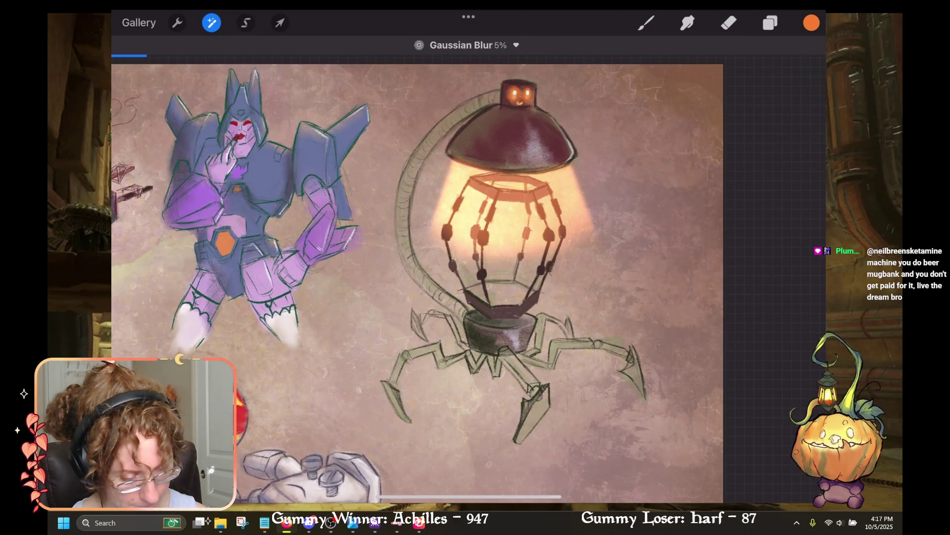
pyautogui.click(688, 22)
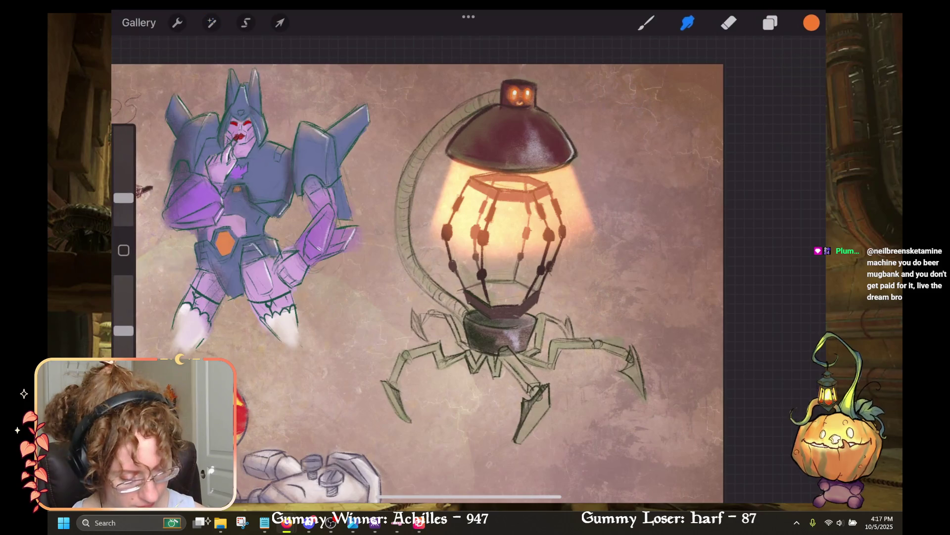
# Step: Smudge the glow's edges across and inside the lantern cage with a larger brush
pyautogui.moveTo(123, 198); pyautogui.dragTo(124, 188)
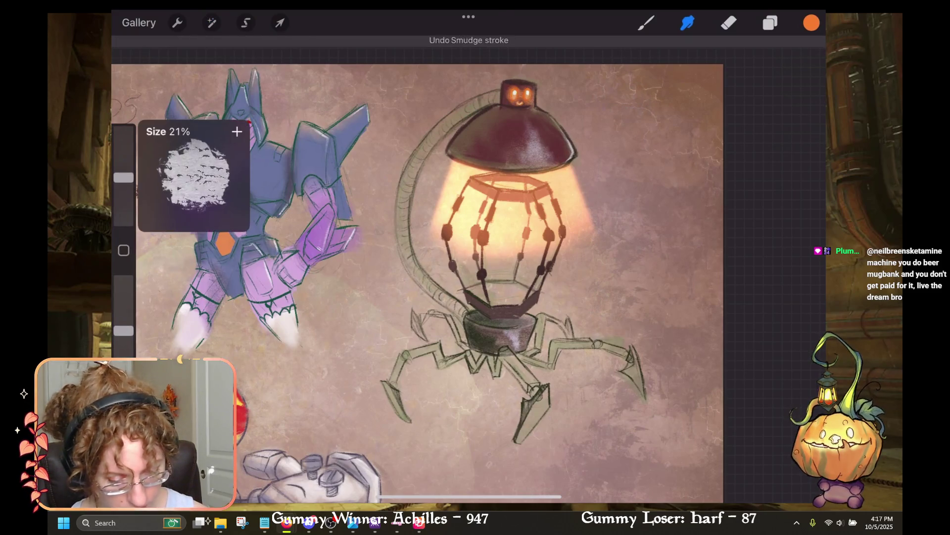
pyautogui.moveTo(500, 287); pyautogui.dragTo(471, 250)
pyautogui.moveTo(482, 302)
pyautogui.mouseDown()
pyautogui.moveTo(456, 247)
pyautogui.moveTo(439, 238)
pyautogui.mouseUp()
pyautogui.moveTo(456, 290); pyautogui.dragTo(425, 225)
pyautogui.moveTo(502, 314)
pyautogui.mouseDown()
pyautogui.moveTo(473, 252)
pyautogui.moveTo(493, 250)
pyautogui.mouseUp()
pyautogui.moveTo(537, 322); pyautogui.dragTo(505, 248)
pyautogui.moveTo(123, 188); pyautogui.dragTo(123, 170)
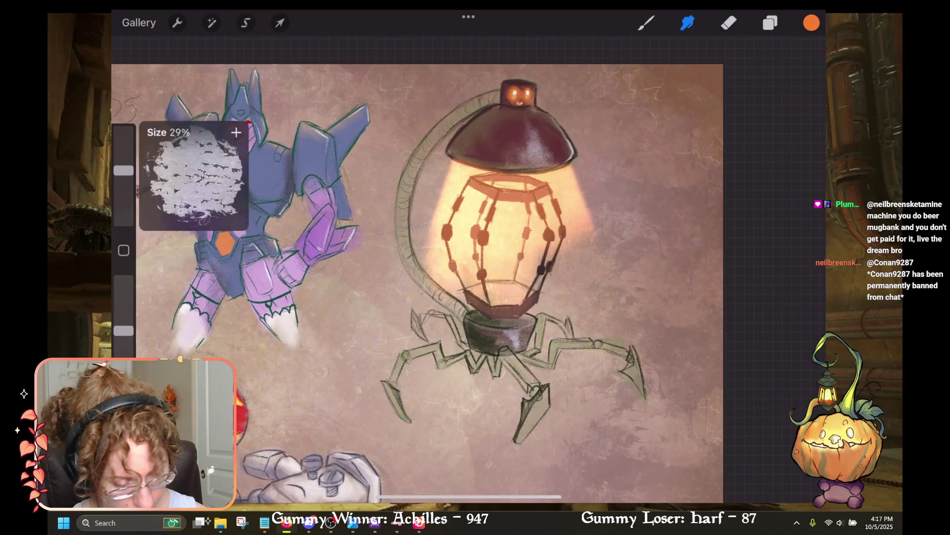
pyautogui.moveTo(545, 326); pyautogui.dragTo(510, 247)
pyautogui.hotkey('ctrl', 'z')
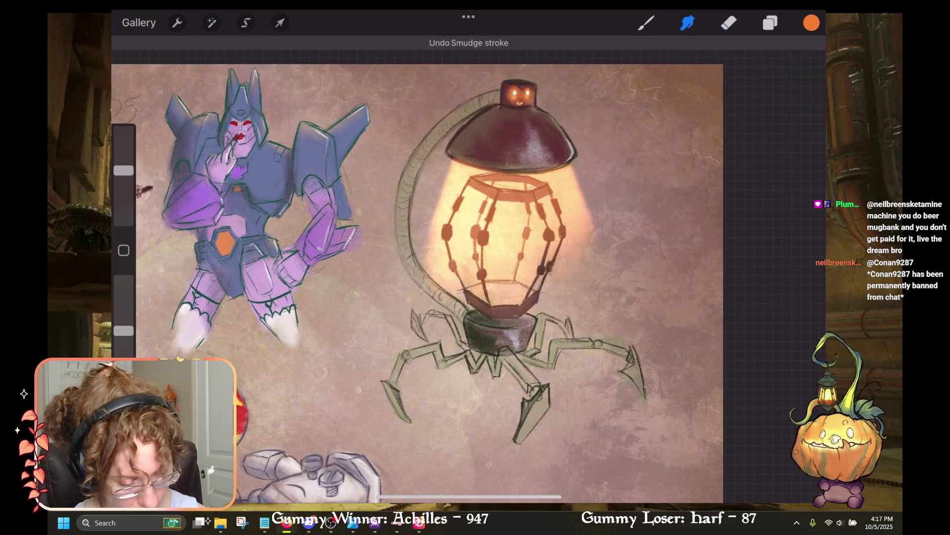
pyautogui.hotkey('ctrl', 'shift', 'z')
pyautogui.hotkey('ctrl', 'z')
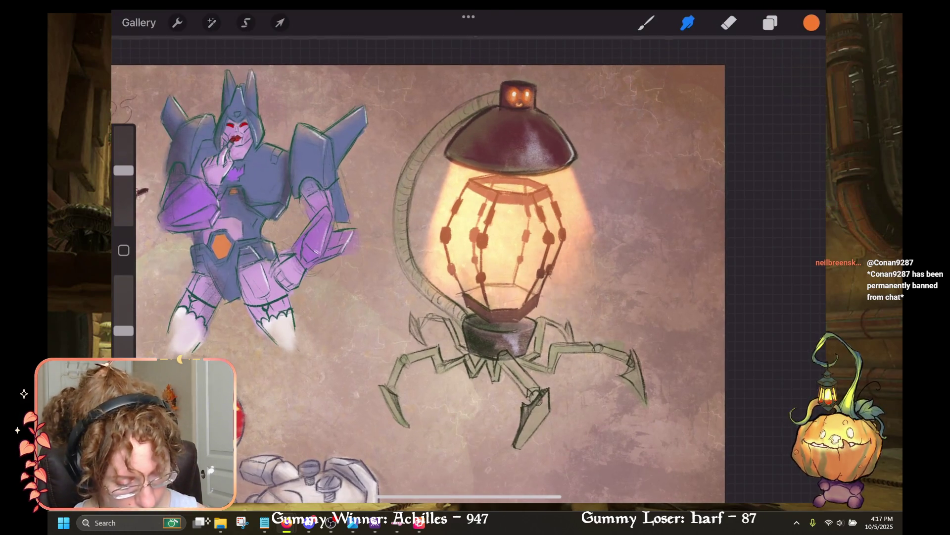
pyautogui.moveTo(465, 302)
pyautogui.mouseDown()
pyautogui.moveTo(441, 297)
pyautogui.moveTo(421, 257)
pyautogui.mouseUp()
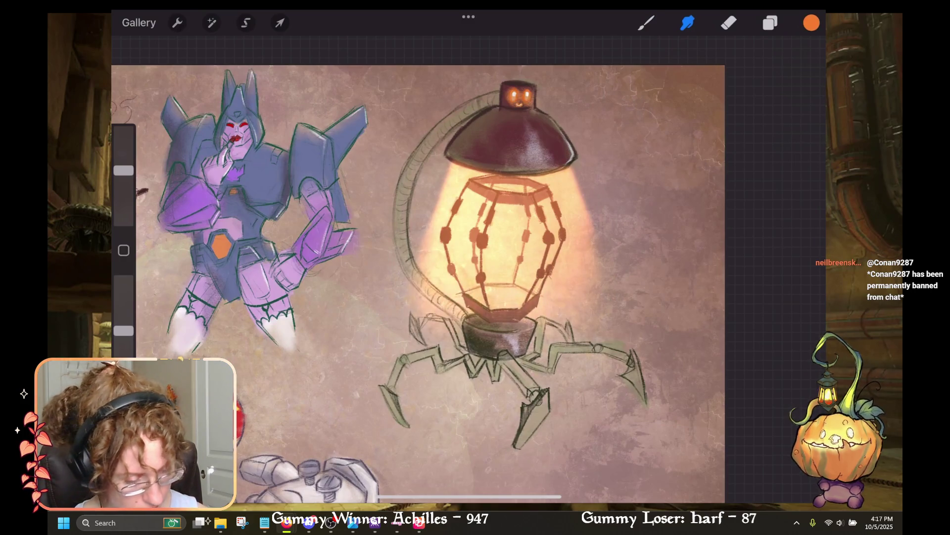
# Step: Dim Layer 5's glow to about 50% opacity and select the Eraser
pyautogui.press('l')
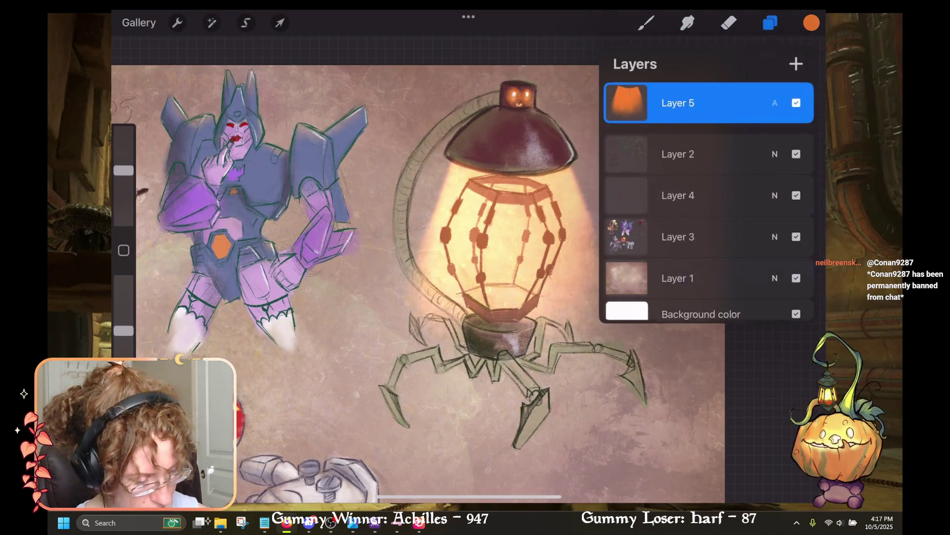
pyautogui.click(775, 103)
pyautogui.moveTo(718, 153); pyautogui.dragTo(707, 154)
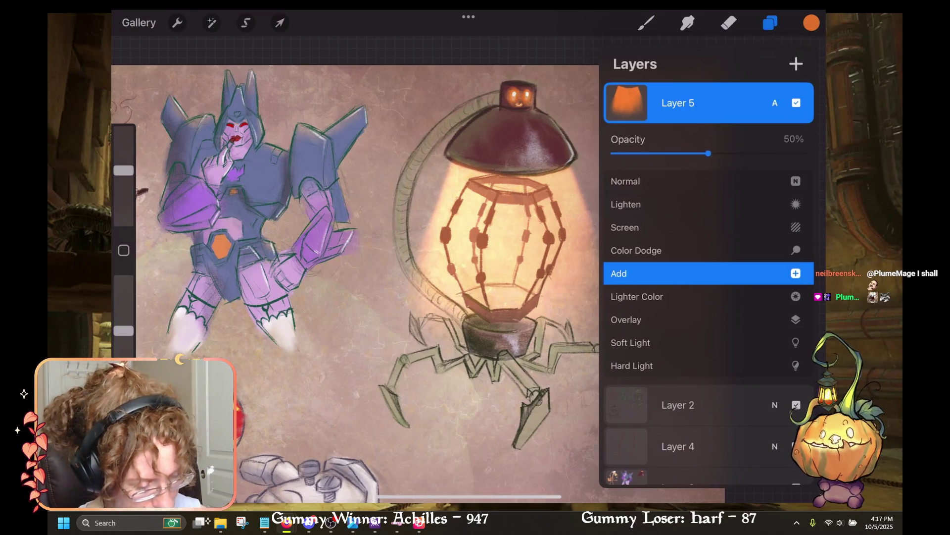
pyautogui.click(775, 103)
pyautogui.click(729, 22)
pyautogui.scroll(-2, 418, 275)
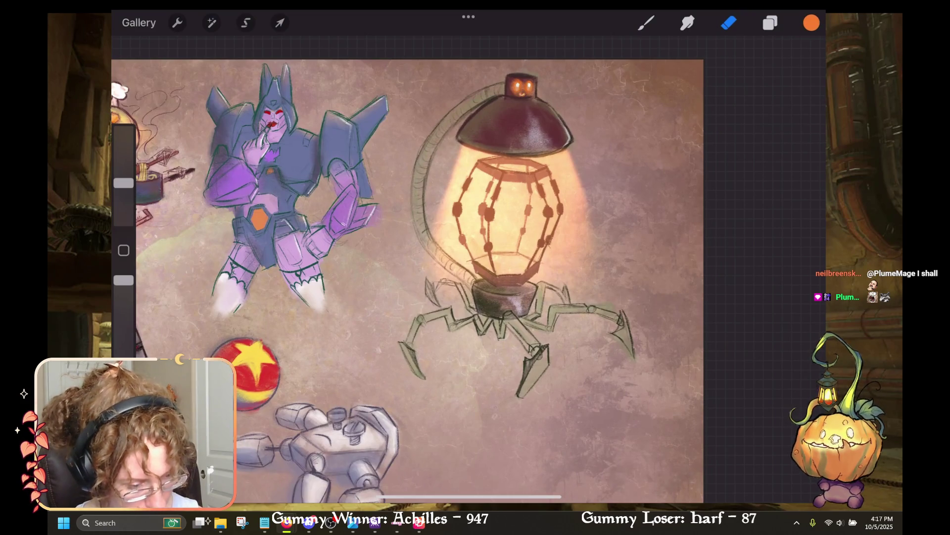
pyautogui.scroll(-3, 411, 277)
pyautogui.scroll(4, 411, 277)
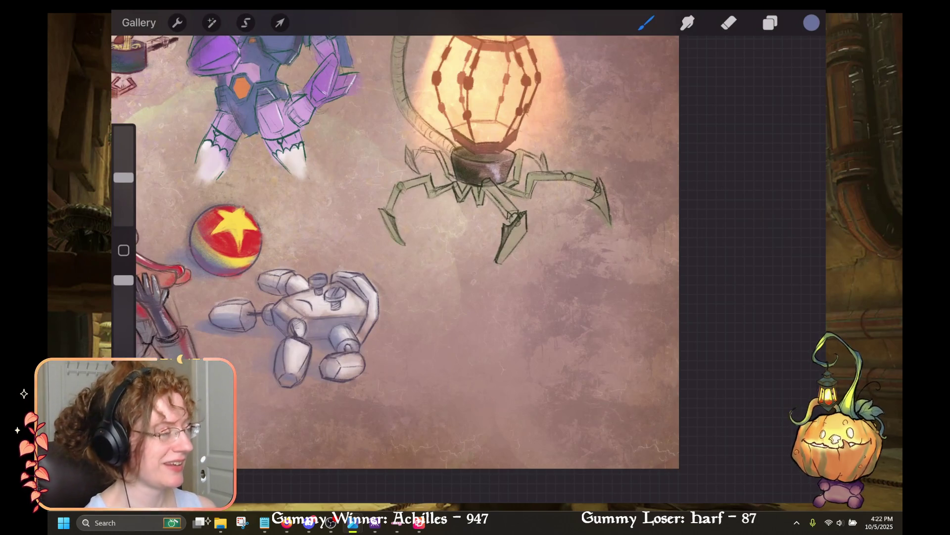
# Step: Move to the empty area right of the boxy robot, discarding stray blue test strokes
pyautogui.moveTo(396, 247); pyautogui.dragTo(475, 232)
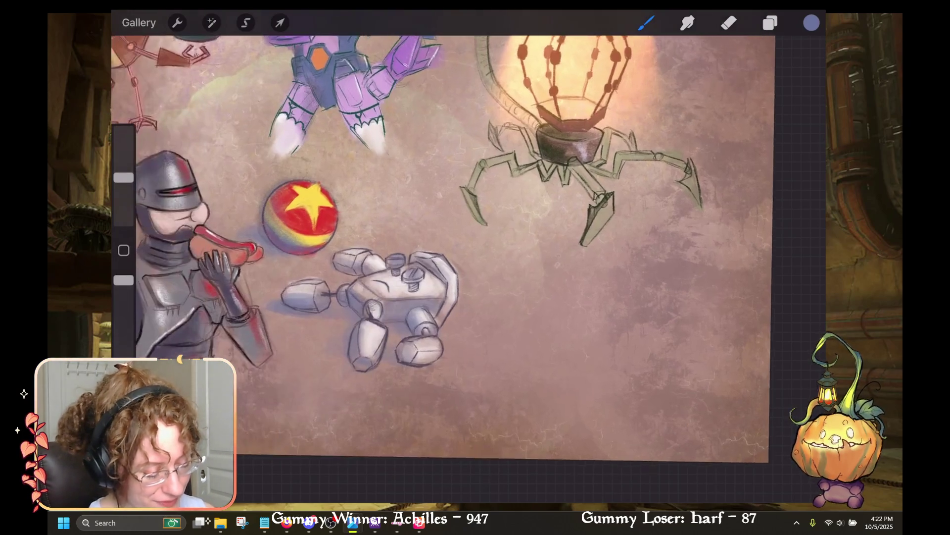
pyautogui.hotkey('ctrl', 'z')
pyautogui.moveTo(619, 304); pyautogui.dragTo(603, 317)
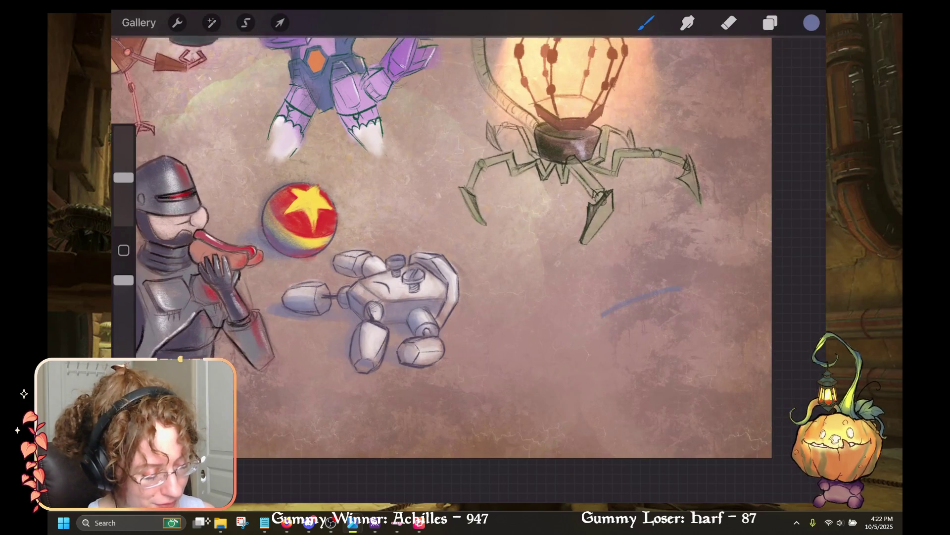
pyautogui.hotkey('ctrl', 'z')
pyautogui.moveTo(446, 248); pyautogui.dragTo(401, 240)
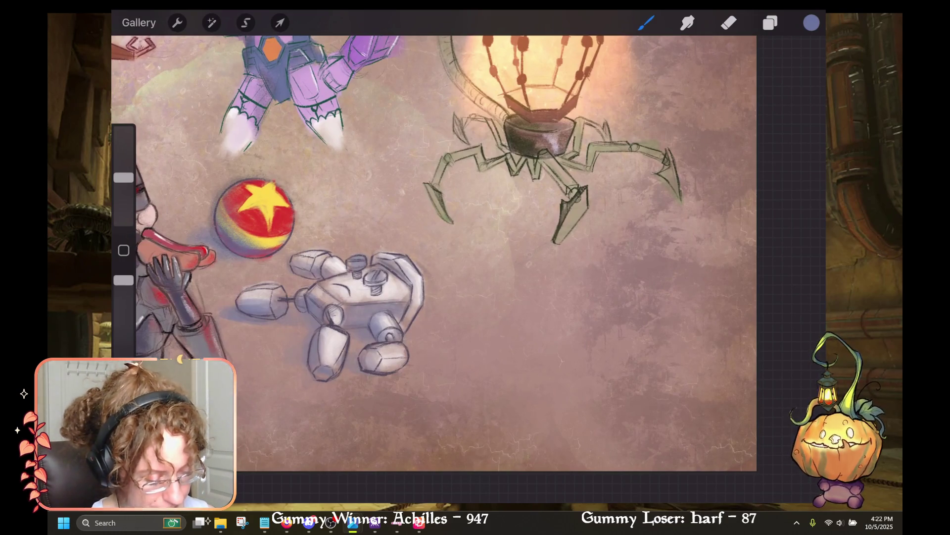
pyautogui.moveTo(594, 264)
pyautogui.mouseDown()
pyautogui.moveTo(621, 274)
pyautogui.moveTo(594, 253)
pyautogui.mouseUp()
pyautogui.hotkey('ctrl', 'z')
pyautogui.hotkey('ctrl', 'z')
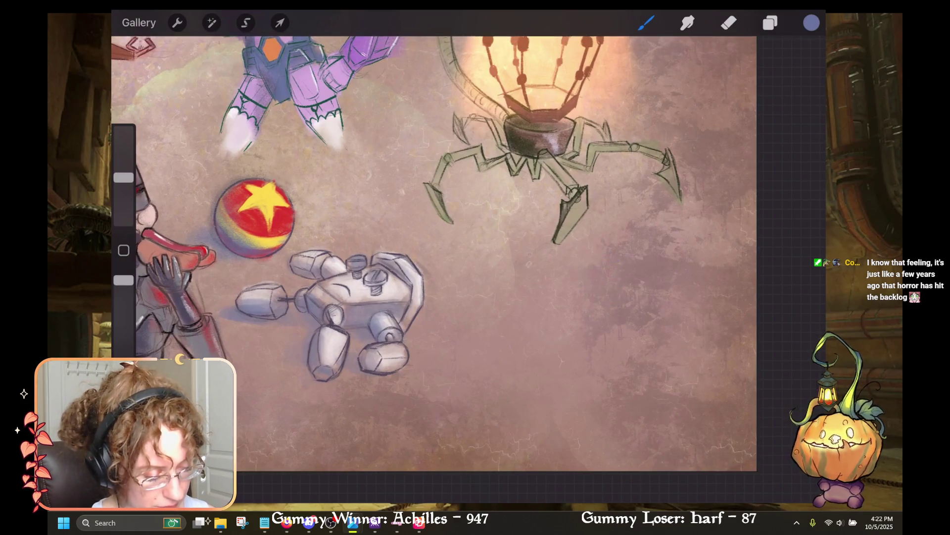
pyautogui.click(770, 23)
pyautogui.click(770, 23)
# Step: Sketch the blue figure's circular head with a vertical centre line
pyautogui.moveTo(605, 251); pyautogui.dragTo(603, 253)
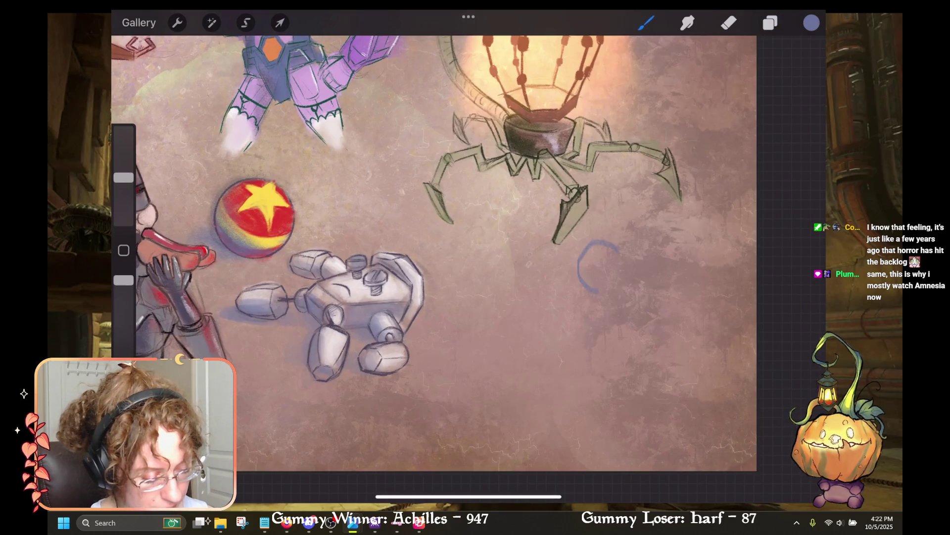
pyautogui.moveTo(594, 295); pyautogui.dragTo(609, 270)
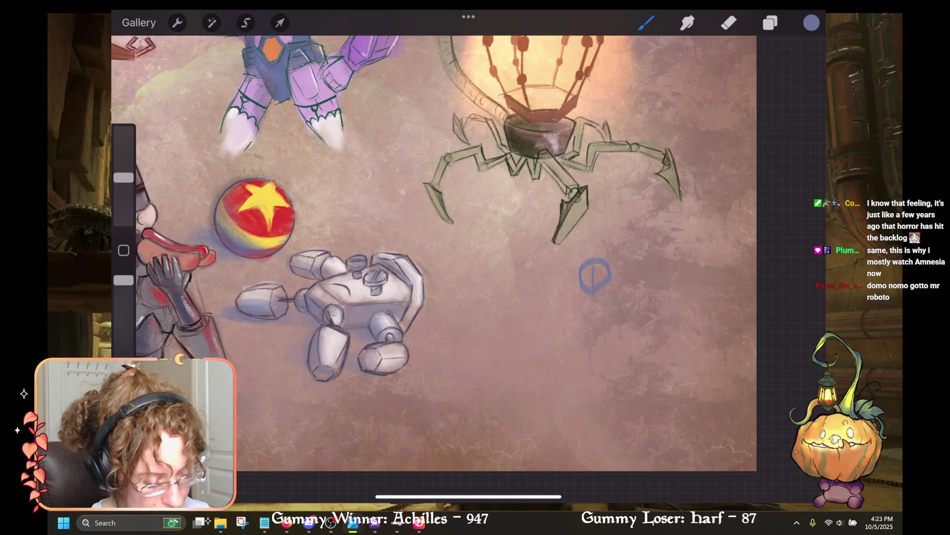
pyautogui.moveTo(595, 261); pyautogui.dragTo(594, 294)
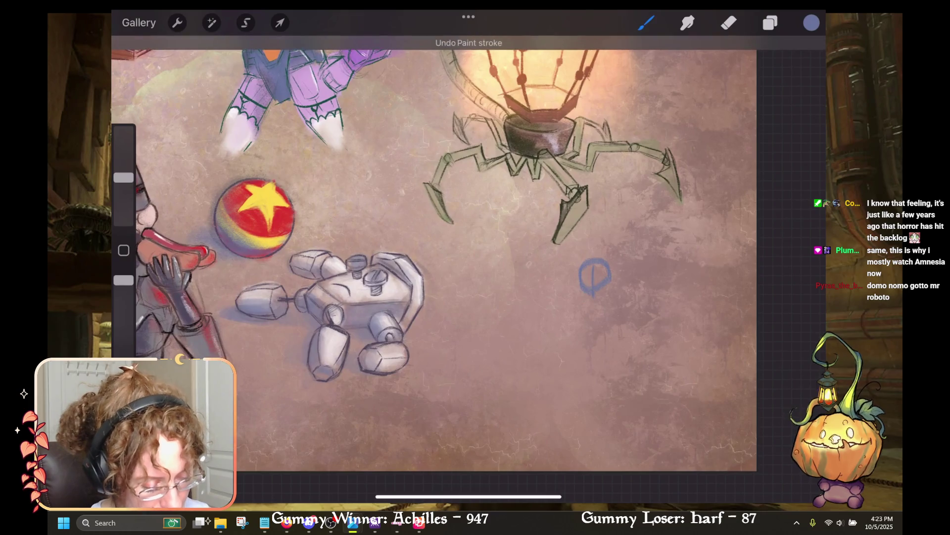
pyautogui.scroll(3, 628, 357)
pyautogui.moveTo(570, 270)
pyautogui.mouseDown()
pyautogui.moveTo(577, 297)
pyautogui.moveTo(592, 286)
pyautogui.mouseUp()
pyautogui.hotkey('ctrl', 'z')
pyautogui.scroll(-3, 468, 267)
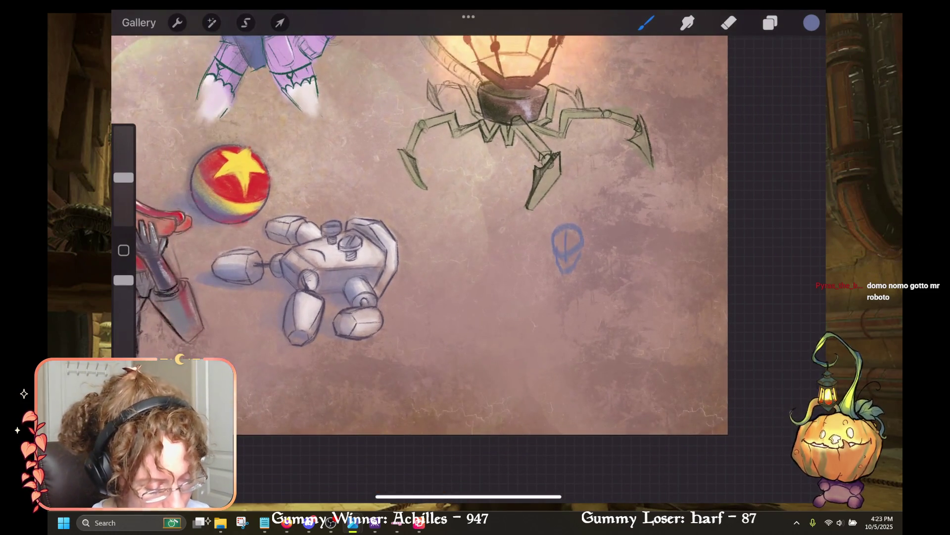
pyautogui.scroll(2, 547, 221)
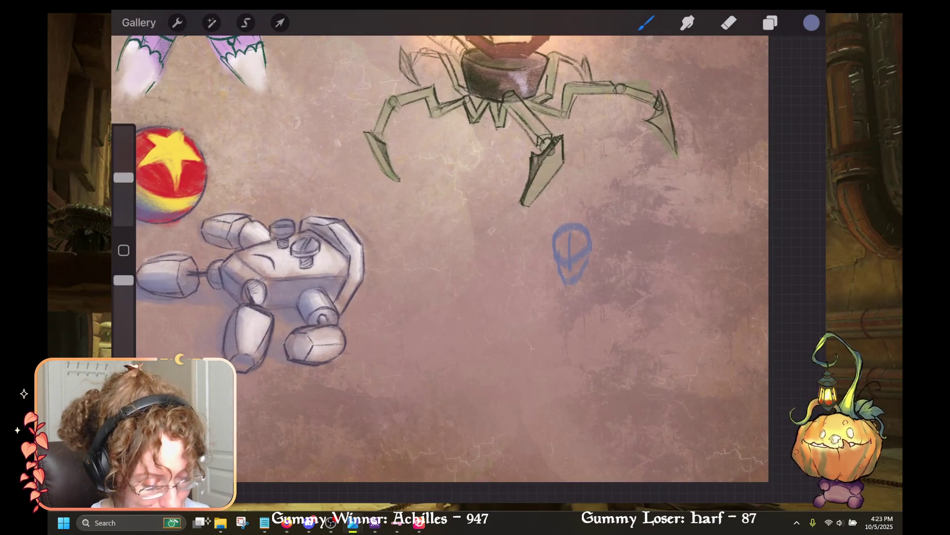
# Step: Draw the zigzag blue cord from the head back to the boxy robot
pyautogui.moveTo(516, 293)
pyautogui.mouseDown()
pyautogui.moveTo(553, 281)
pyautogui.moveTo(417, 287)
pyautogui.mouseUp()
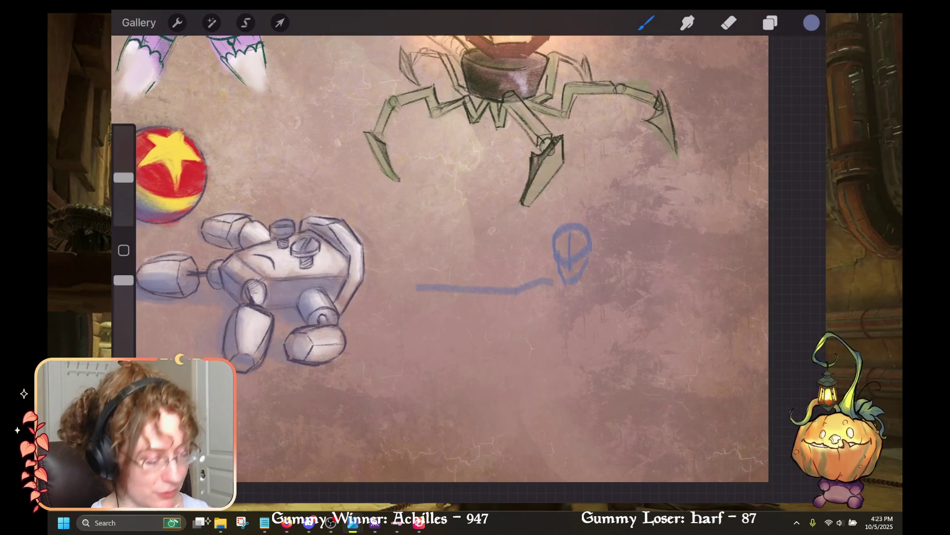
pyautogui.hotkey('ctrl', 'z')
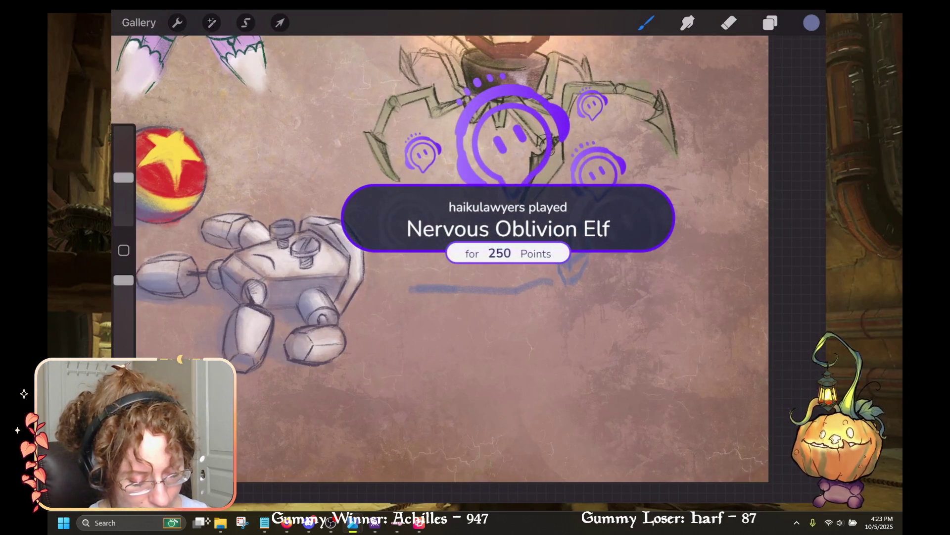
pyautogui.moveTo(365, 280); pyautogui.dragTo(396, 296)
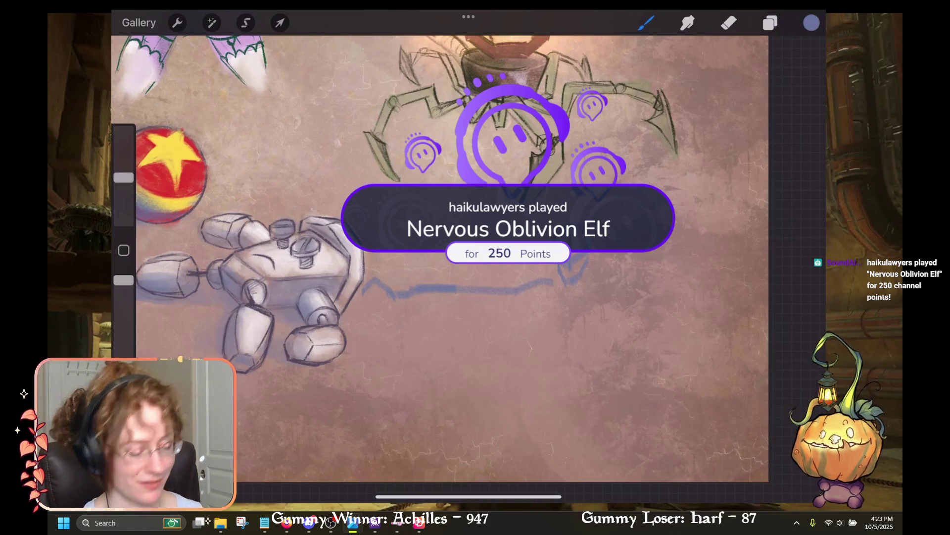
pyautogui.hotkey('ctrl', 'z')
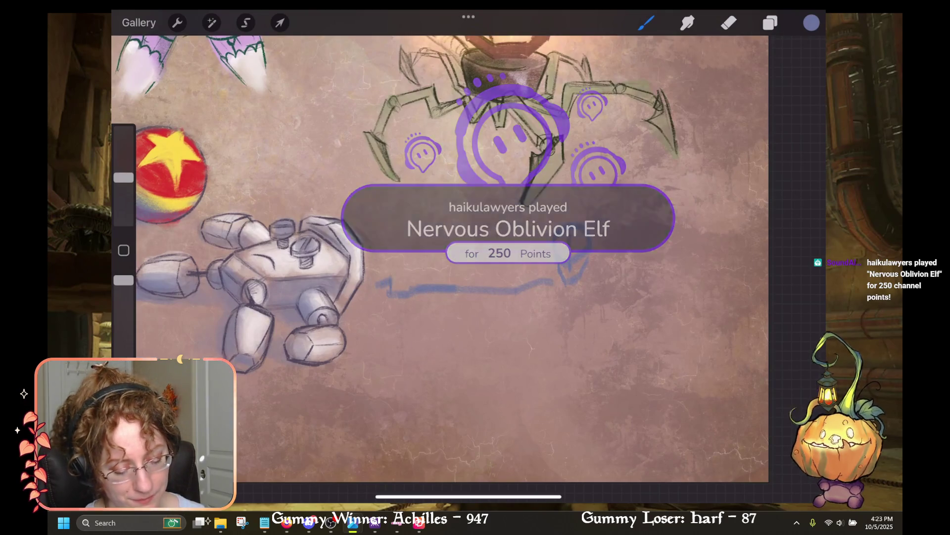
pyautogui.moveTo(365, 295)
pyautogui.mouseDown()
pyautogui.moveTo(374, 281)
pyautogui.moveTo(377, 290)
pyautogui.mouseUp()
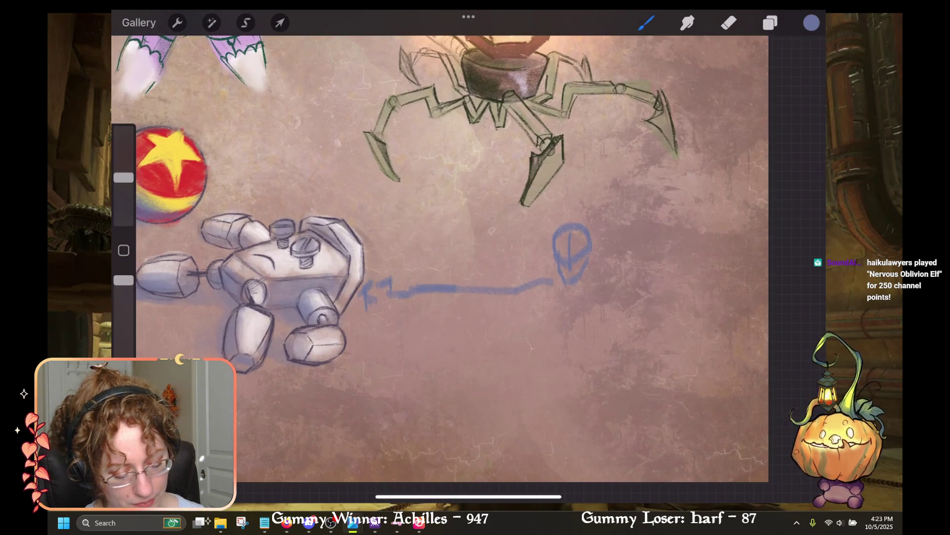
pyautogui.moveTo(389, 296); pyautogui.dragTo(560, 324)
pyautogui.scroll(-3, 441, 258)
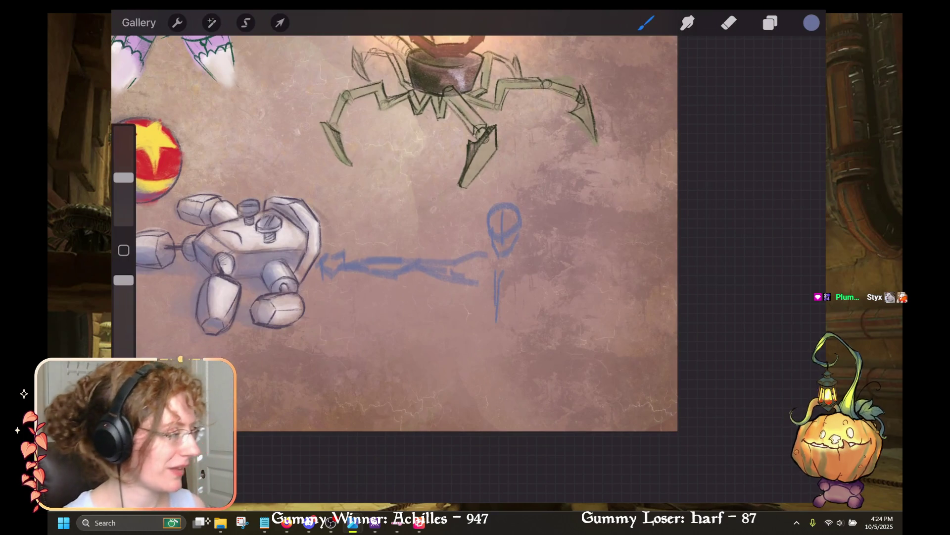
pyautogui.scroll(2, 421, 233)
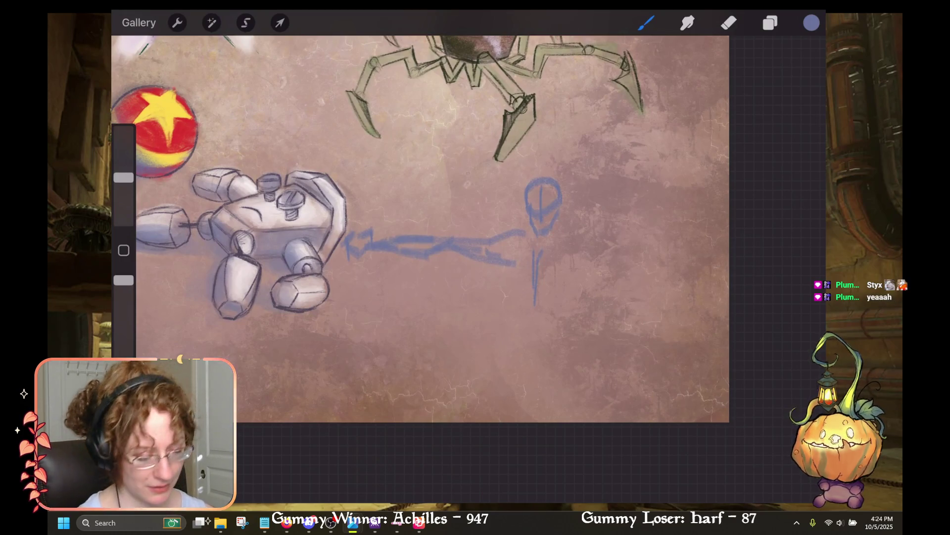
# Step: Add vertical leg strokes beneath the blue figure and cord, undoing one bad stroke
pyautogui.moveTo(501, 254)
pyautogui.mouseDown()
pyautogui.moveTo(485, 278)
pyautogui.moveTo(506, 311)
pyautogui.mouseUp()
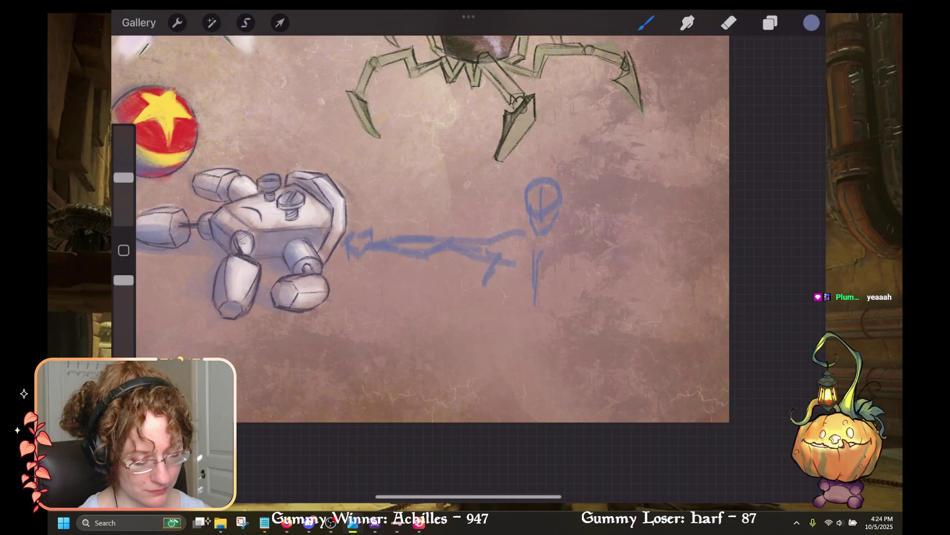
pyautogui.moveTo(580, 268); pyautogui.dragTo(576, 326)
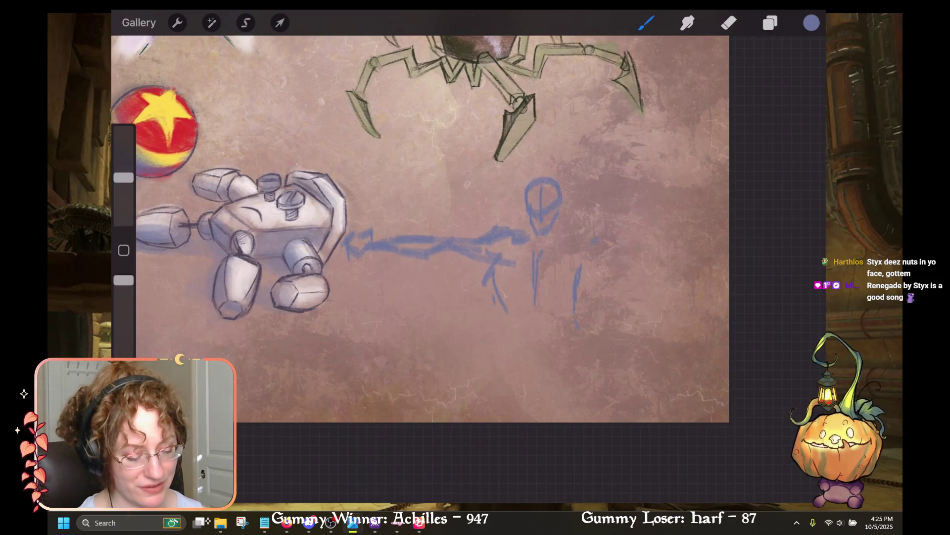
pyautogui.hotkey('ctrl', 'z')
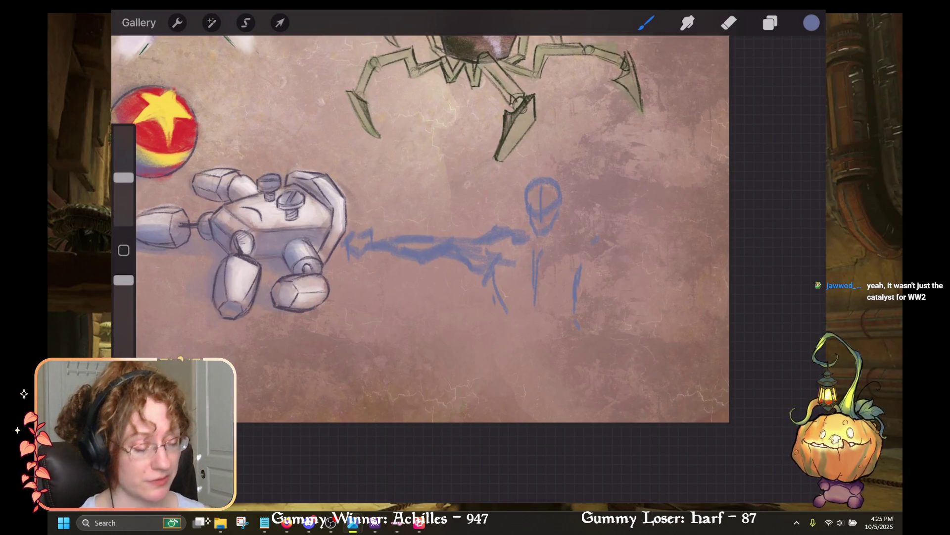
pyautogui.scroll(2, 420, 228)
# Step: Switch to the Eraser, test-erase the strokes below the arm, then undo the erase
pyautogui.press('e')
pyautogui.moveTo(500, 225); pyautogui.dragTo(529, 292)
pyautogui.hotkey('ctrl', 'z')
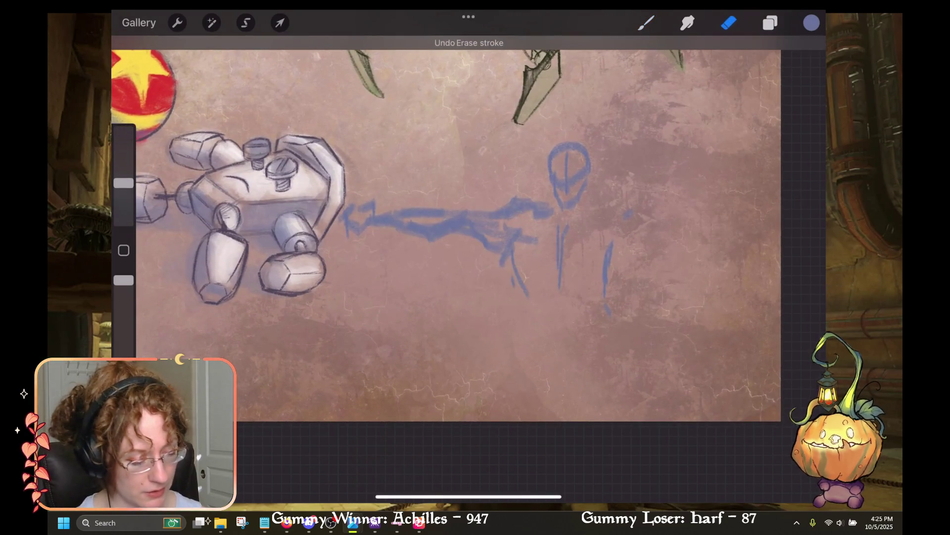
# Step: Set the eraser to the hard eraser brush at 12% size, then return to the Brush
pyautogui.click(728, 22)
pyautogui.scroll(10, 608, 285)
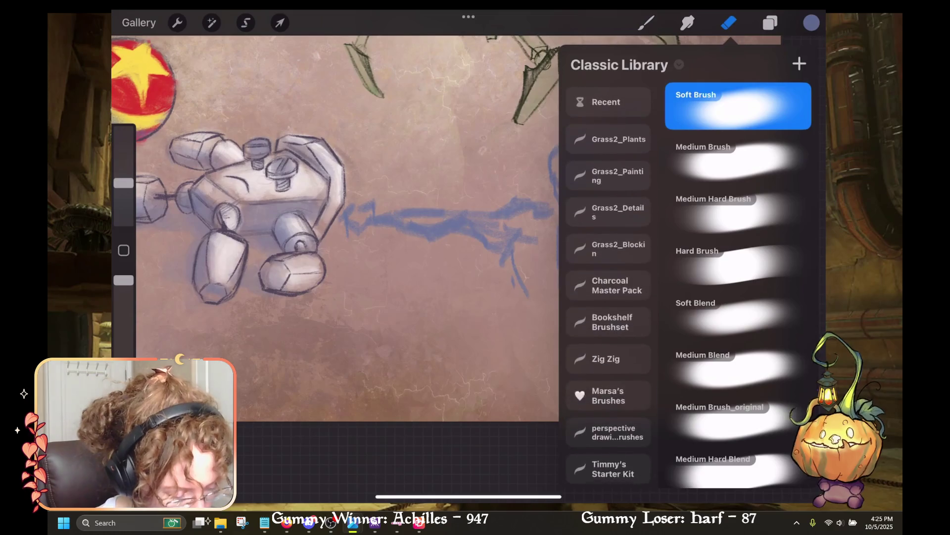
pyautogui.scroll(-1, 609, 285)
pyautogui.click(608, 355)
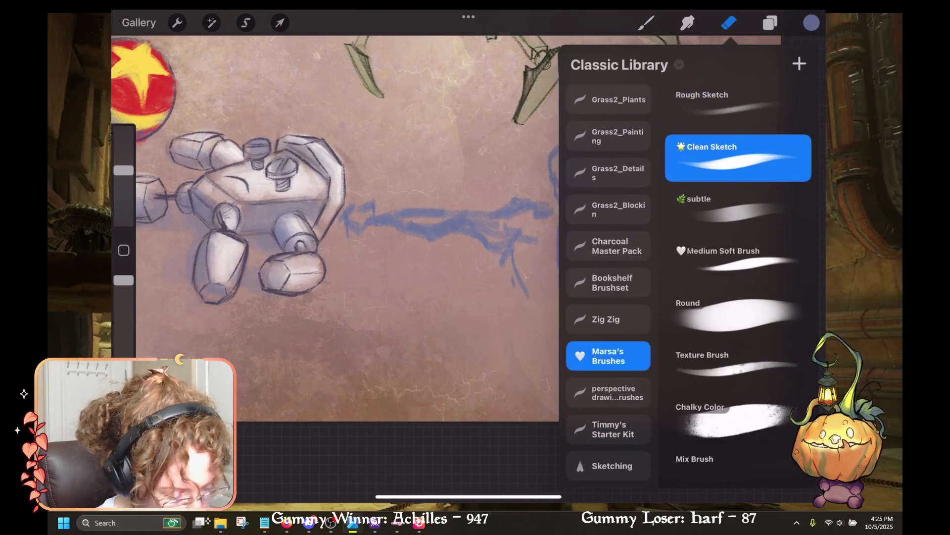
pyautogui.click(609, 246)
pyautogui.click(608, 283)
pyautogui.click(608, 429)
pyautogui.click(608, 392)
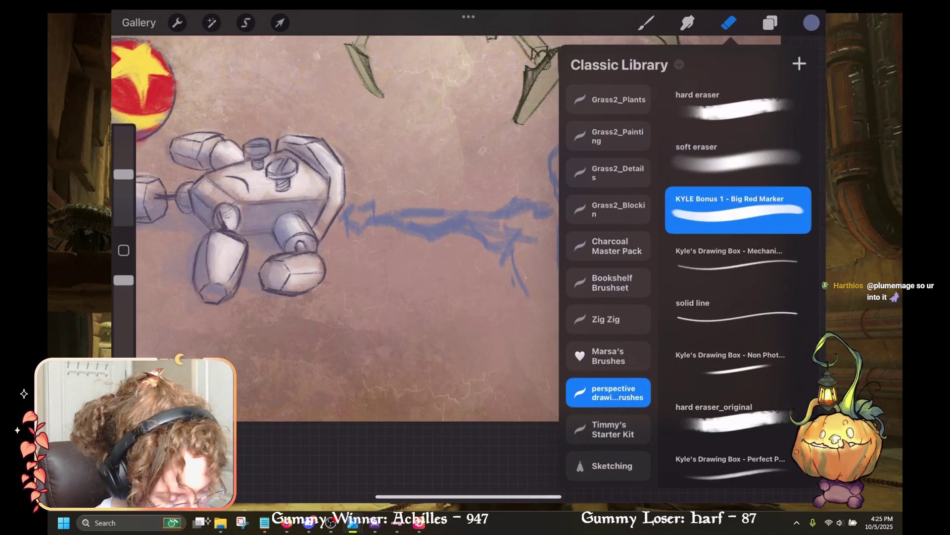
pyautogui.click(733, 107)
pyautogui.click(729, 22)
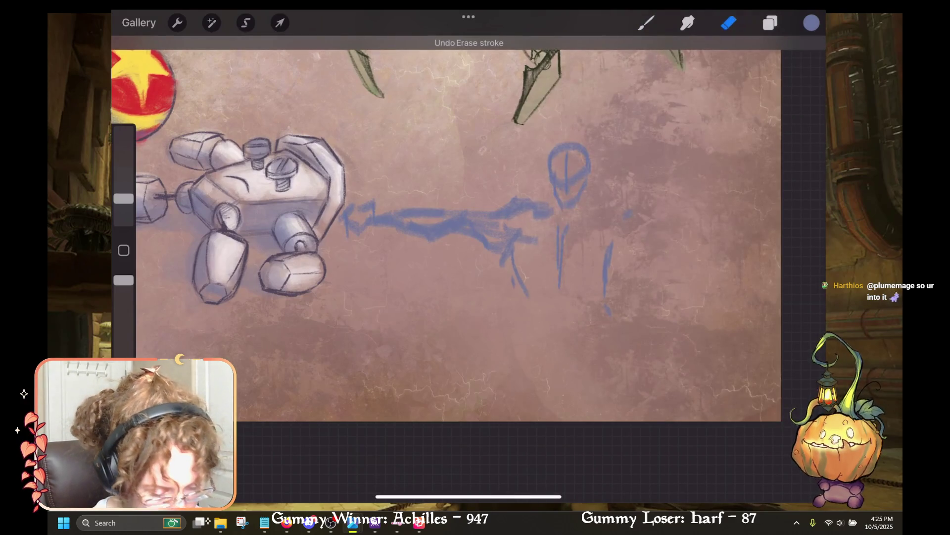
pyautogui.moveTo(124, 198); pyautogui.dragTo(124, 181)
pyautogui.click(646, 22)
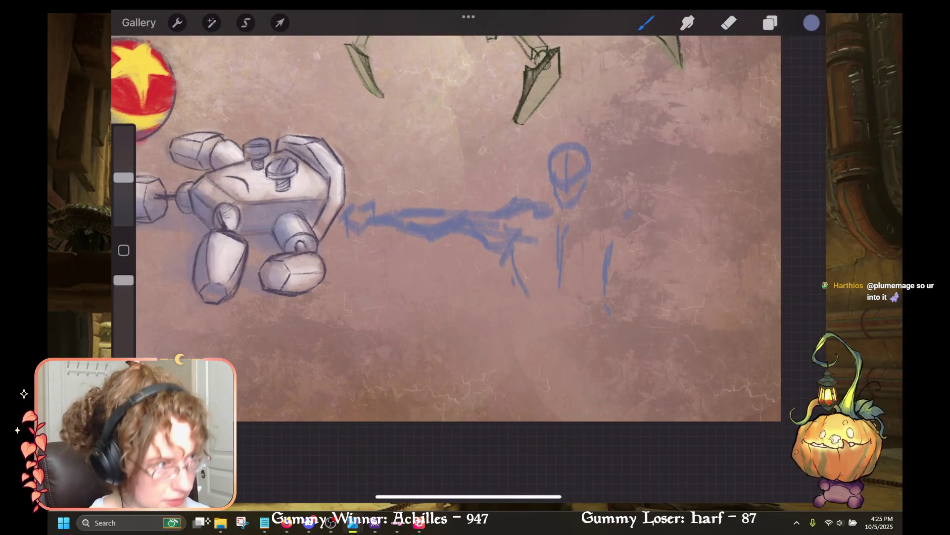
# Step: Lengthen the blue figure's leg, add a foot mark, and extend its right arm rightward
pyautogui.moveTo(544, 198); pyautogui.dragTo(500, 233)
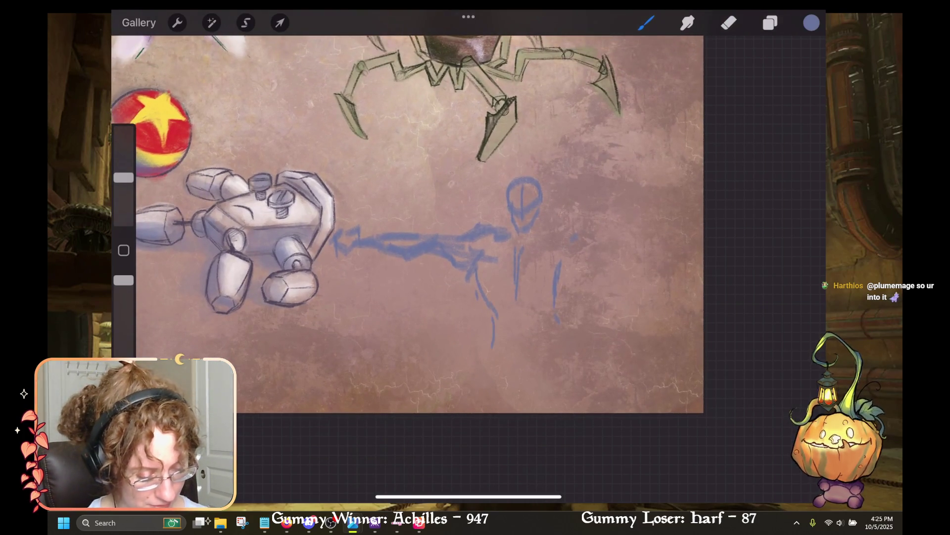
pyautogui.moveTo(492, 347); pyautogui.dragTo(485, 364)
pyautogui.moveTo(498, 344); pyautogui.dragTo(510, 349)
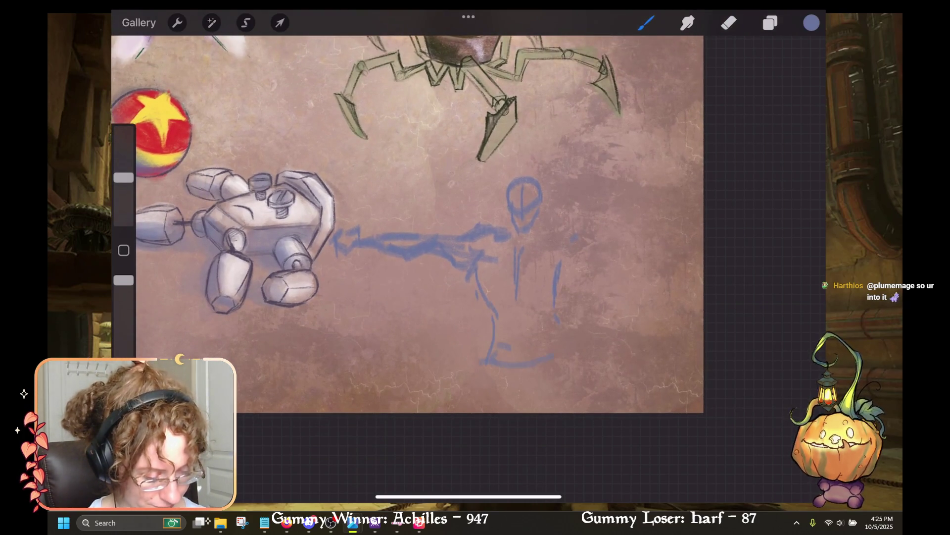
pyautogui.moveTo(565, 231); pyautogui.dragTo(585, 229)
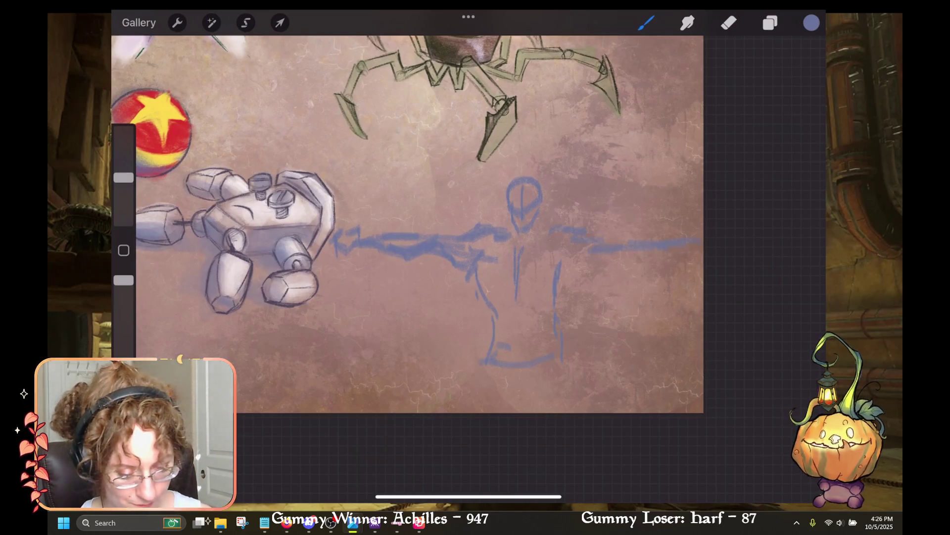
# Step: Begin a freehand selection outline around the stick figure, undoing the first failed attempt
pyautogui.press('s')
pyautogui.scroll(-5, 408, 223)
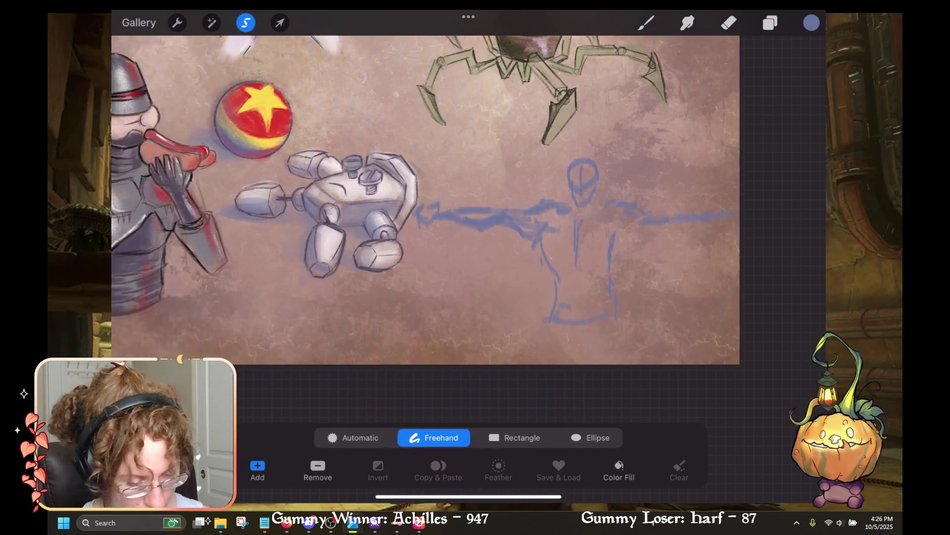
pyautogui.scroll(1, 407, 223)
pyautogui.scroll(-4, 405, 228)
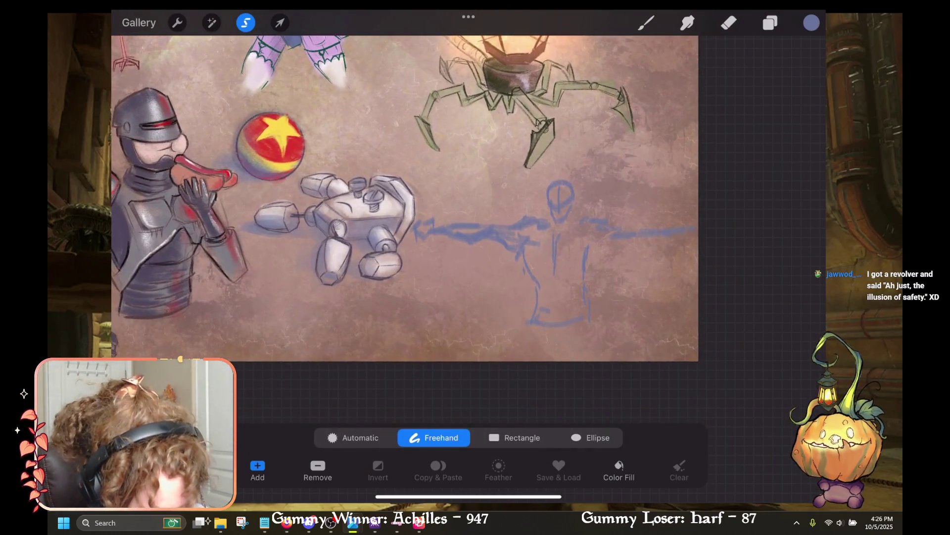
pyautogui.scroll(3, 435, 244)
pyautogui.moveTo(398, 277); pyautogui.dragTo(396, 245)
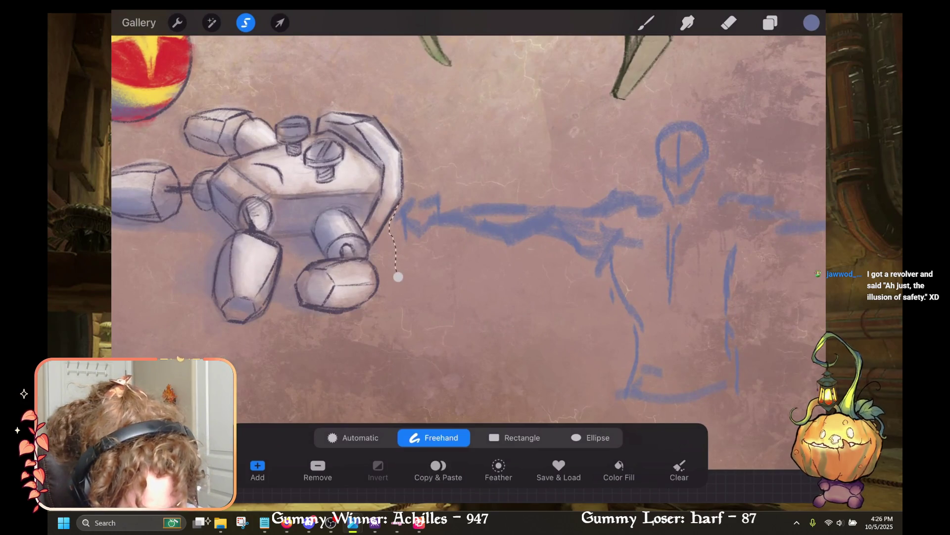
pyautogui.moveTo(436, 174); pyautogui.dragTo(648, 141)
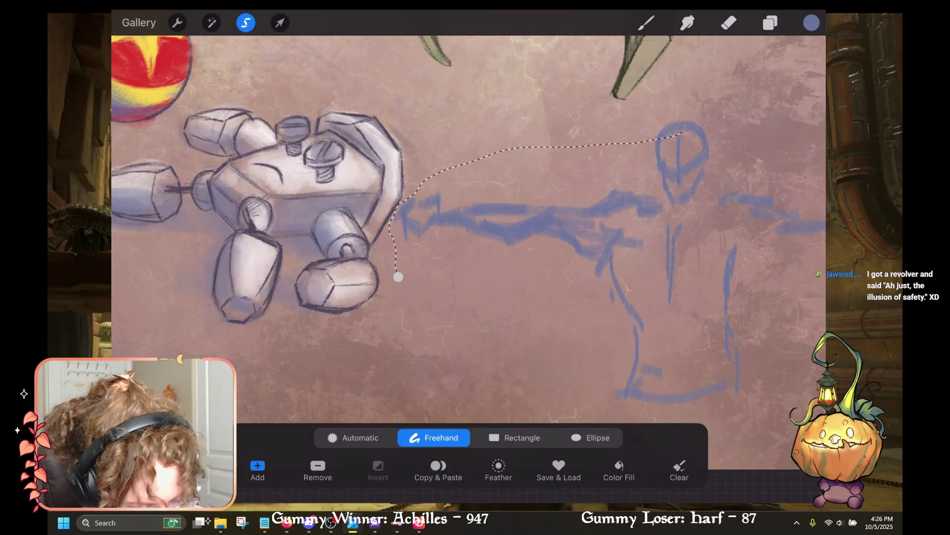
pyautogui.hotkey('ctrl', 'z')
# Step: Lasso the blue stick figure freehand and nudge it with the Uniform transform
pyautogui.moveTo(403, 286)
pyautogui.mouseDown()
pyautogui.moveTo(385, 225)
pyautogui.moveTo(737, 105)
pyautogui.mouseUp()
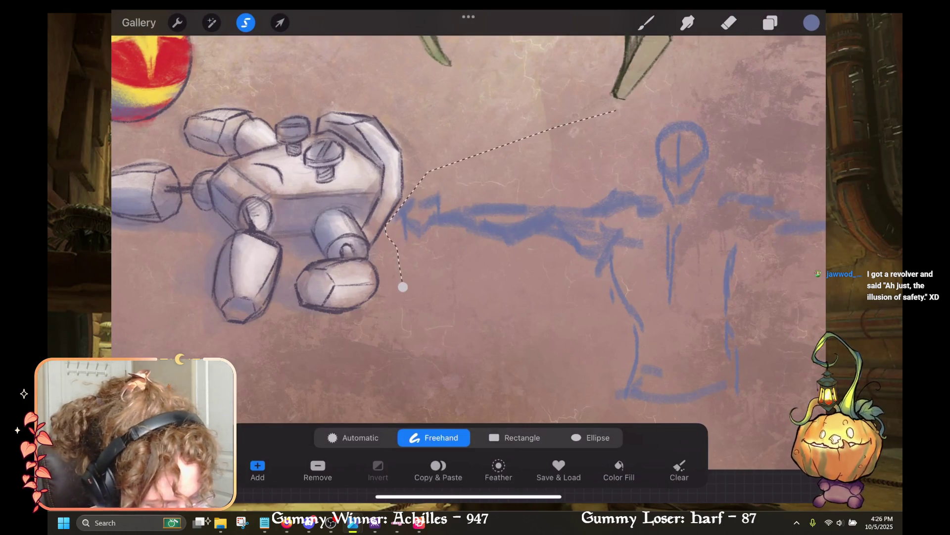
pyautogui.scroll(-3, 468, 223)
pyautogui.moveTo(581, 119); pyautogui.dragTo(342, 278)
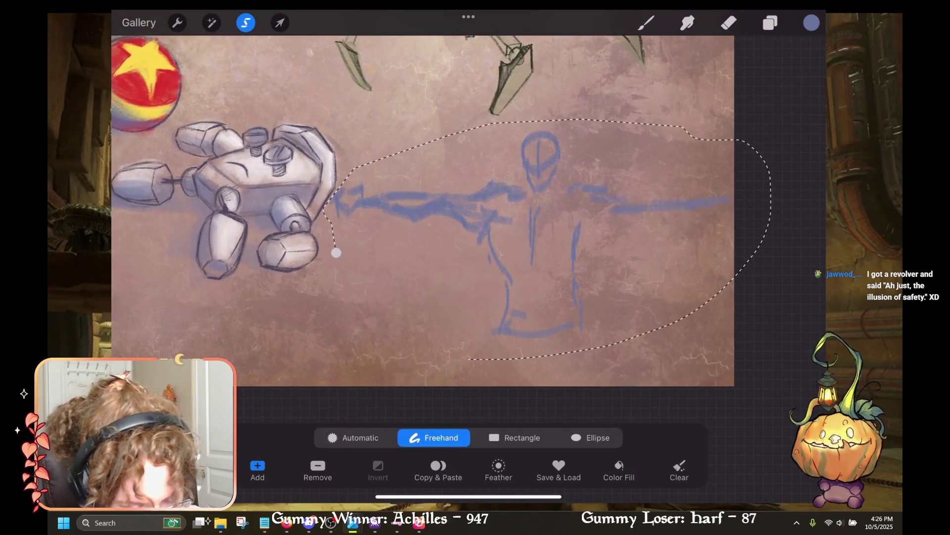
pyautogui.moveTo(741, 299)
pyautogui.mouseDown()
pyautogui.moveTo(729, 267)
pyautogui.moveTo(741, 299)
pyautogui.mouseUp()
pyautogui.click(279, 23)
pyautogui.moveTo(530, 223)
pyautogui.mouseDown()
pyautogui.moveTo(535, 168)
pyautogui.moveTo(529, 241)
pyautogui.mouseUp()
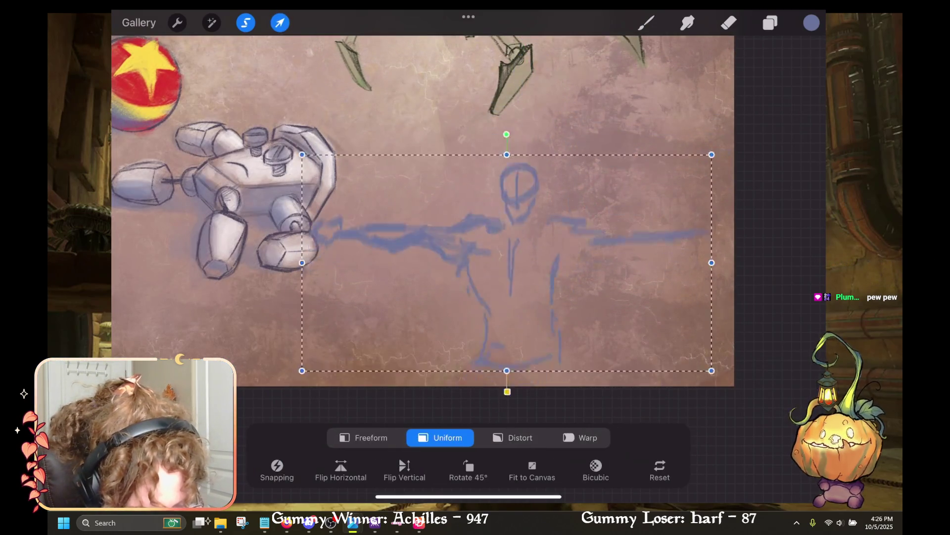
# Step: Drag the stick figure to sit just right of the boxy robot and commit the transform
pyautogui.scroll(-5, 742, 258)
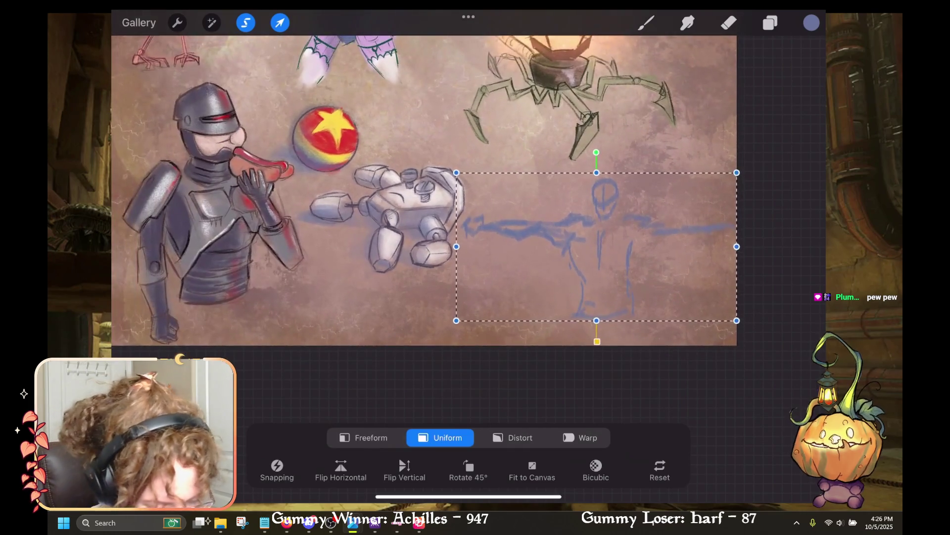
pyautogui.scroll(5, 446, 228)
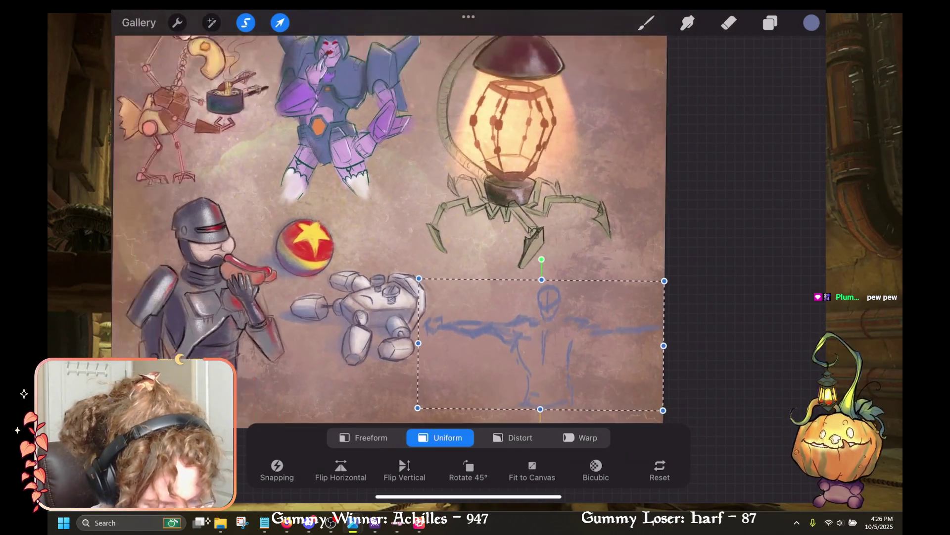
pyautogui.moveTo(529, 351)
pyautogui.mouseDown()
pyautogui.moveTo(493, 266)
pyautogui.moveTo(495, 336)
pyautogui.mouseUp()
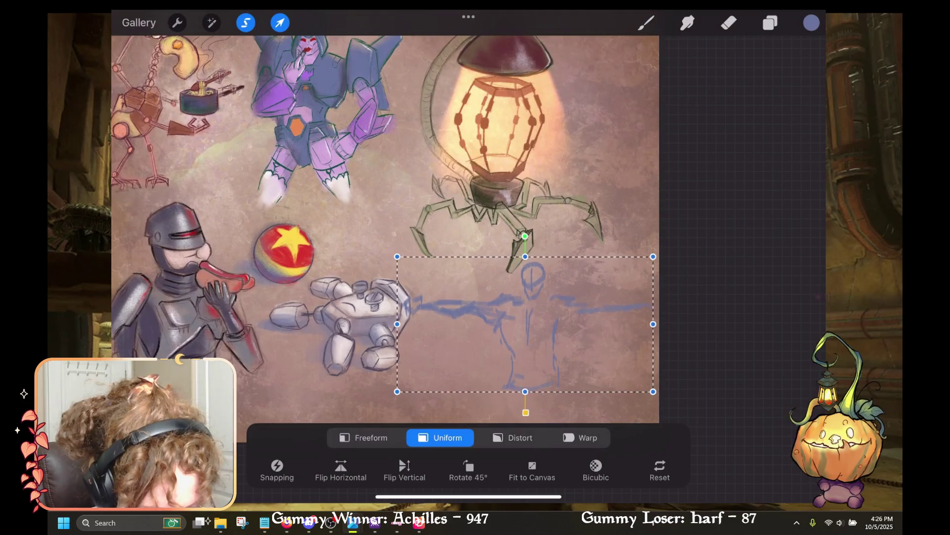
pyautogui.scroll(3, 492, 223)
pyautogui.moveTo(494, 220)
pyautogui.mouseDown()
pyautogui.moveTo(469, 316)
pyautogui.moveTo(481, 315)
pyautogui.mouseUp()
pyautogui.moveTo(486, 317)
pyautogui.mouseDown()
pyautogui.moveTo(496, 279)
pyautogui.moveTo(529, 240)
pyautogui.moveTo(520, 240)
pyautogui.mouseUp()
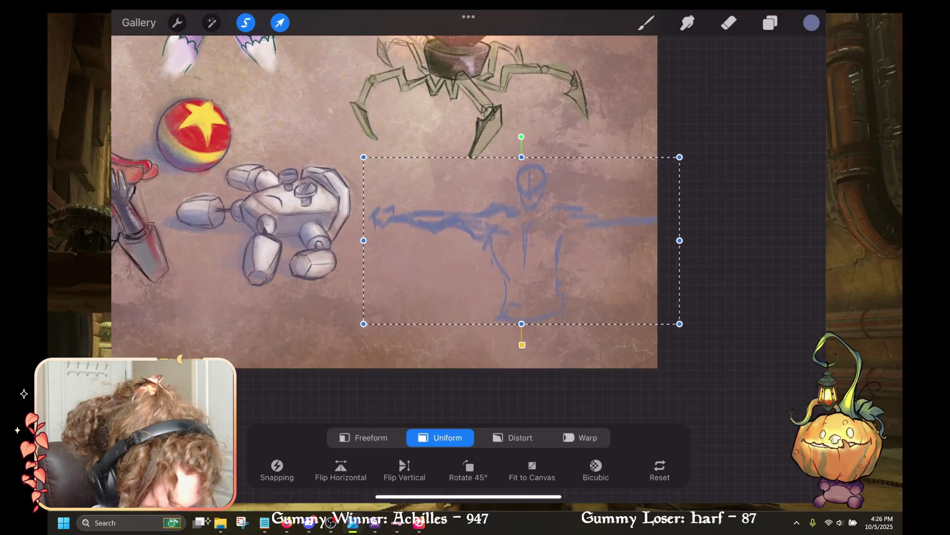
pyautogui.click(646, 23)
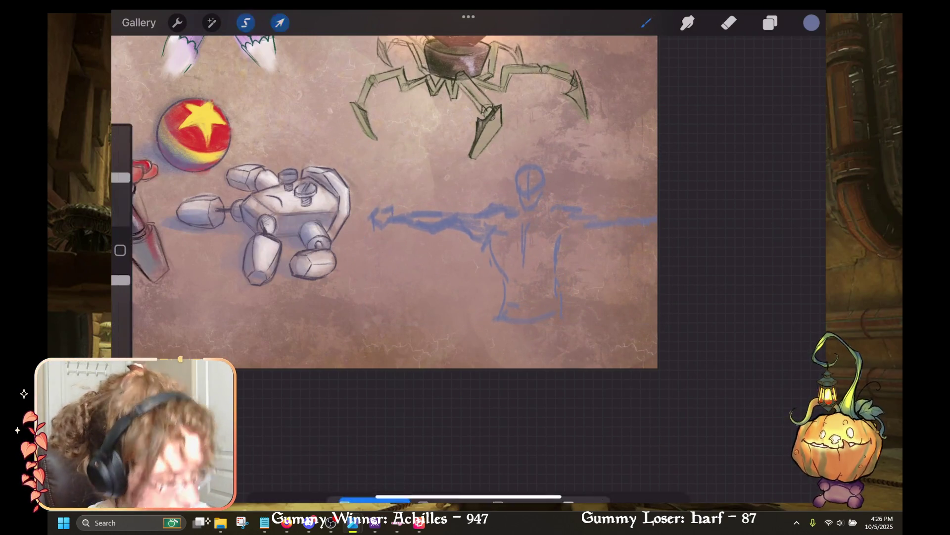
# Step: Open the Brush Library to view the Charcoal Master Pack's pencil brushes
pyautogui.scroll(3, 520, 248)
pyautogui.scroll(-3, 418, 247)
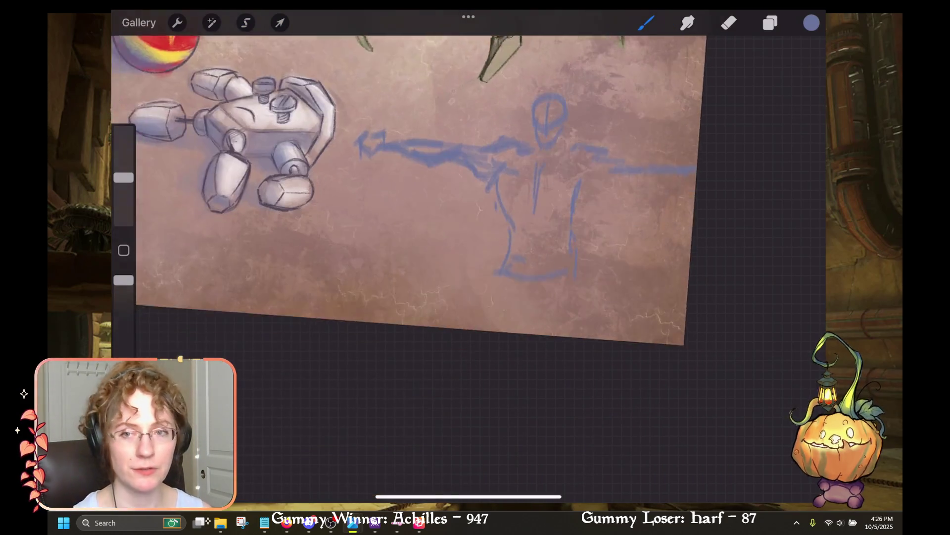
pyautogui.scroll(2, 361, 198)
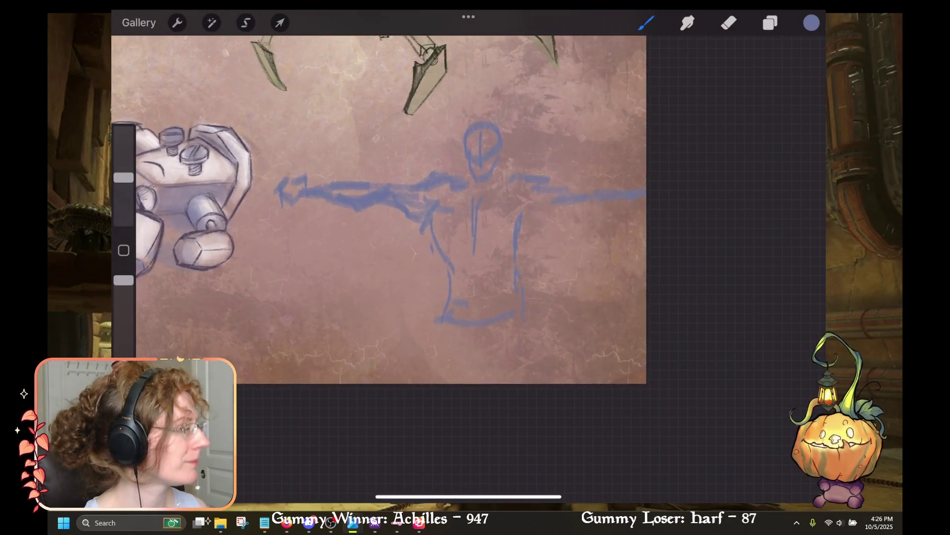
pyautogui.click(646, 23)
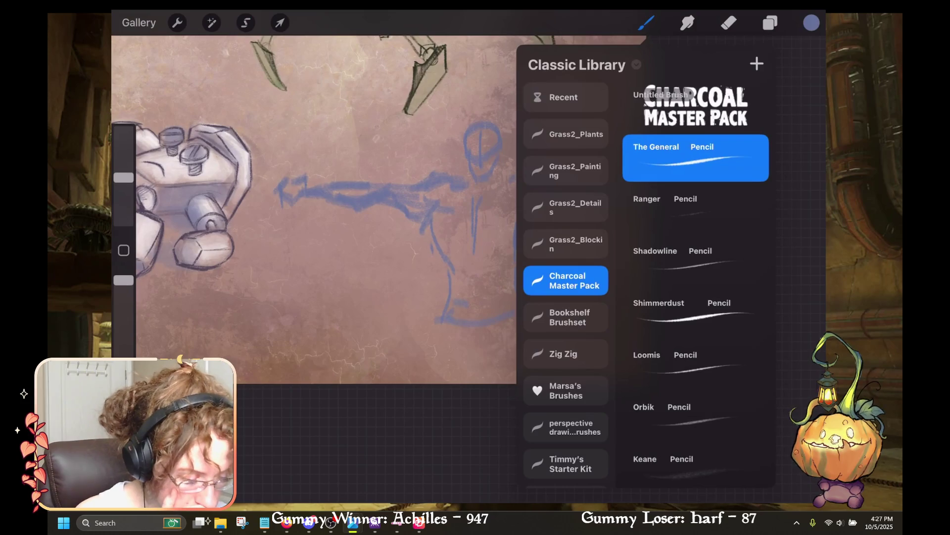
# Step: Open the Layers panel to check the layers, then close it
pyautogui.click(770, 23)
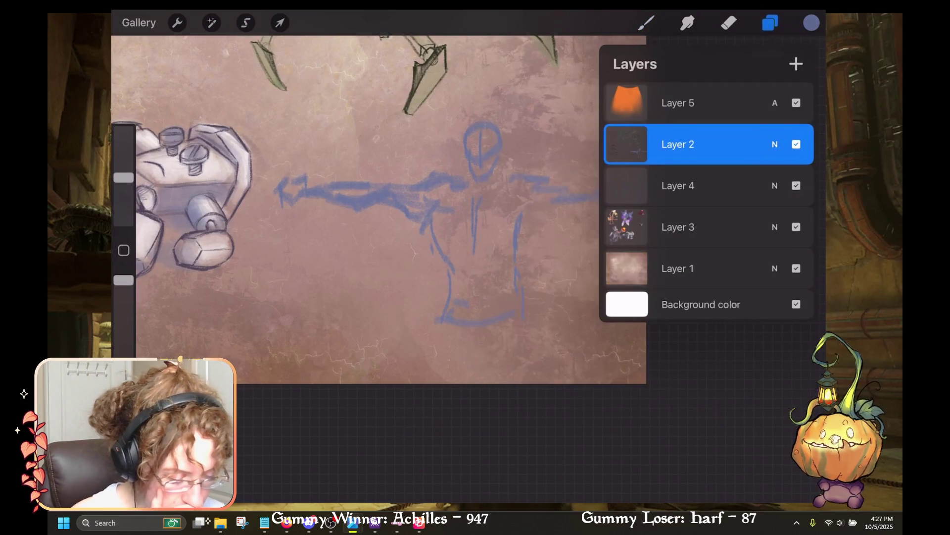
pyautogui.click(771, 23)
pyautogui.scroll(2, 430, 222)
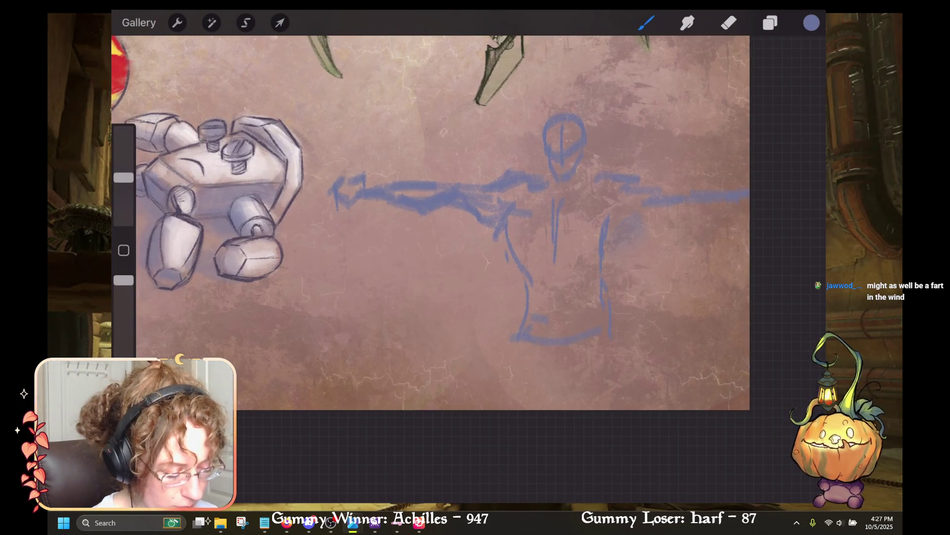
# Step: Undo the last two paint strokes, removing the stray mark beside the figure's torso
pyautogui.hotkey('ctrl', 'z')
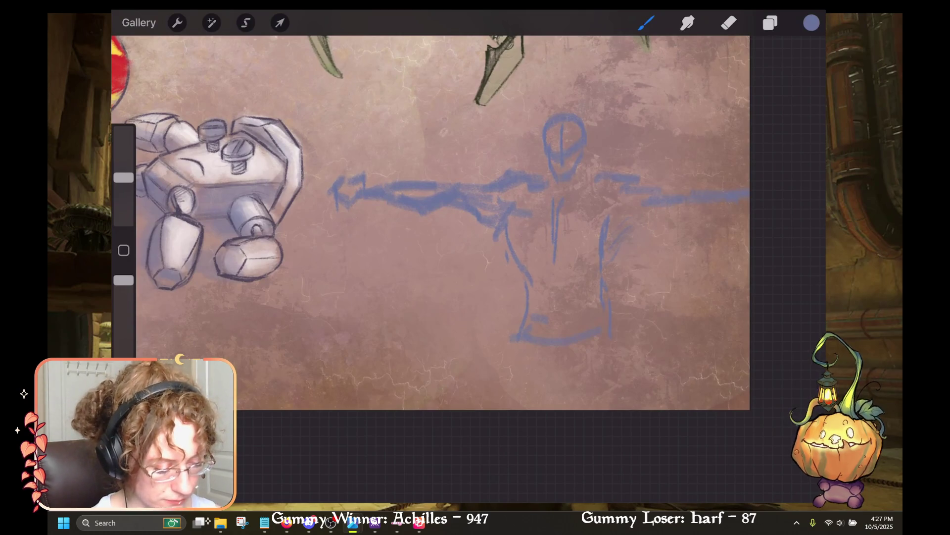
pyautogui.hotkey('ctrl', 'z')
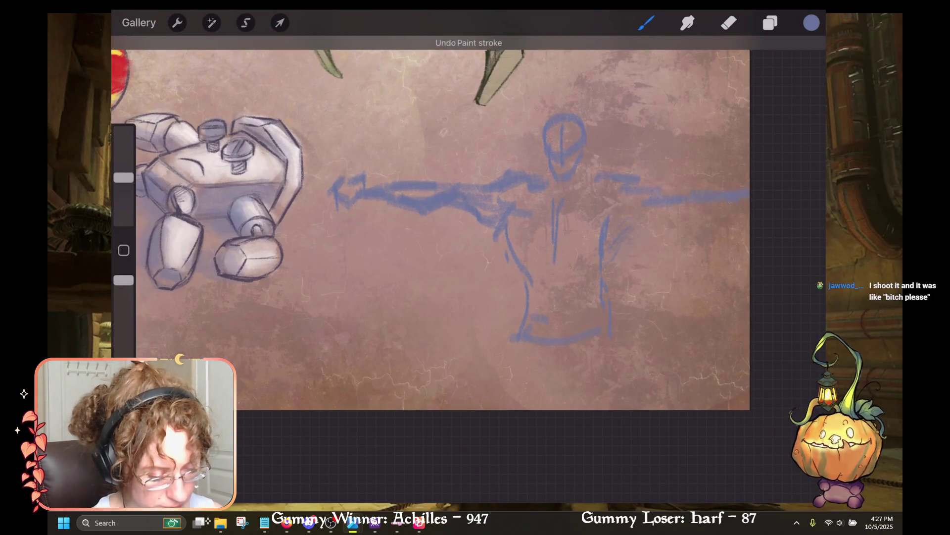
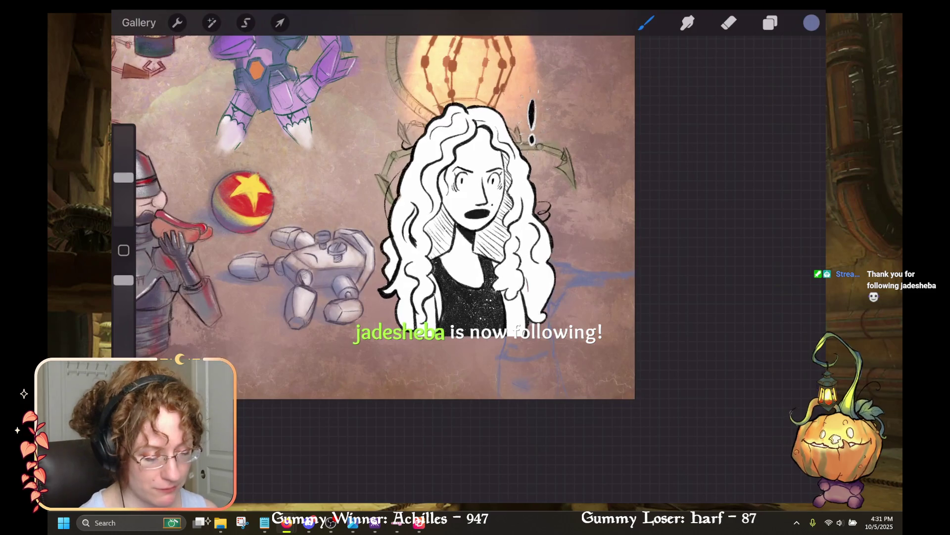
# Step: Zoom in on the ball, robot dog, lamp-spider and blue figure sketch
pyautogui.scroll(-3, 408, 243)
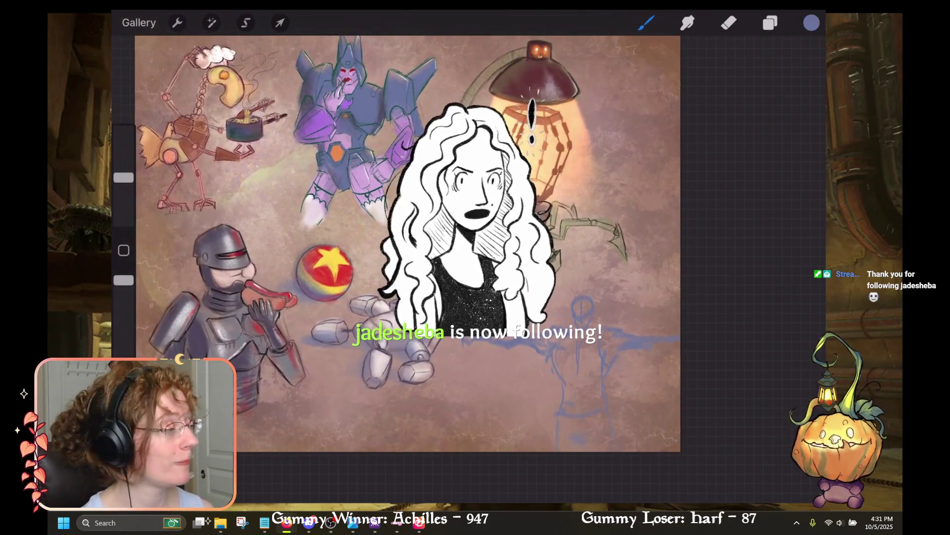
pyautogui.scroll(2, 372, 223)
pyautogui.scroll(2, 371, 223)
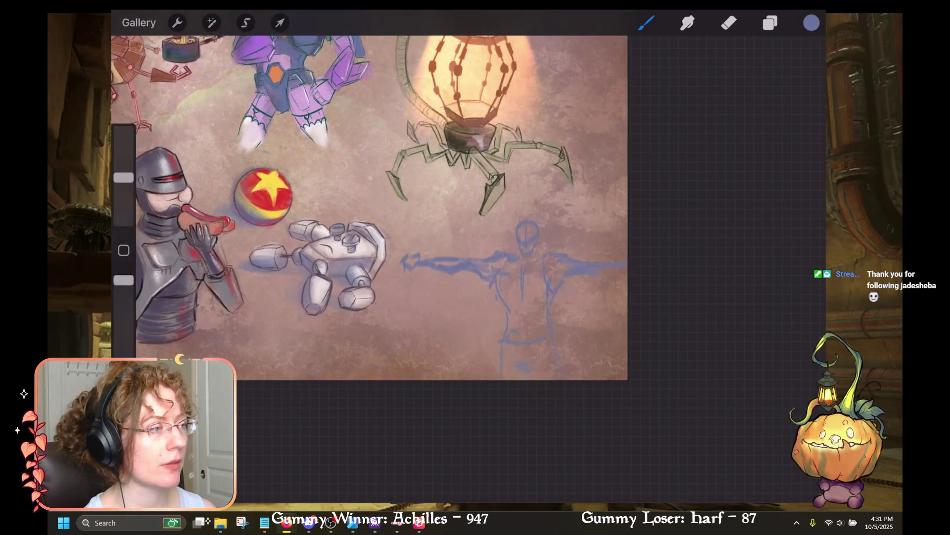
pyautogui.scroll(1, 396, 208)
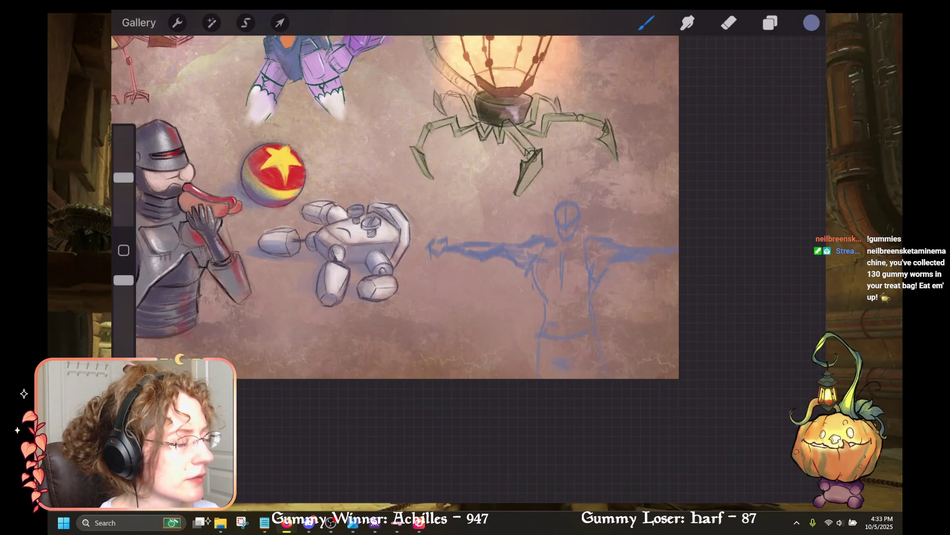
pyautogui.moveTo(446, 223); pyautogui.dragTo(327, 218)
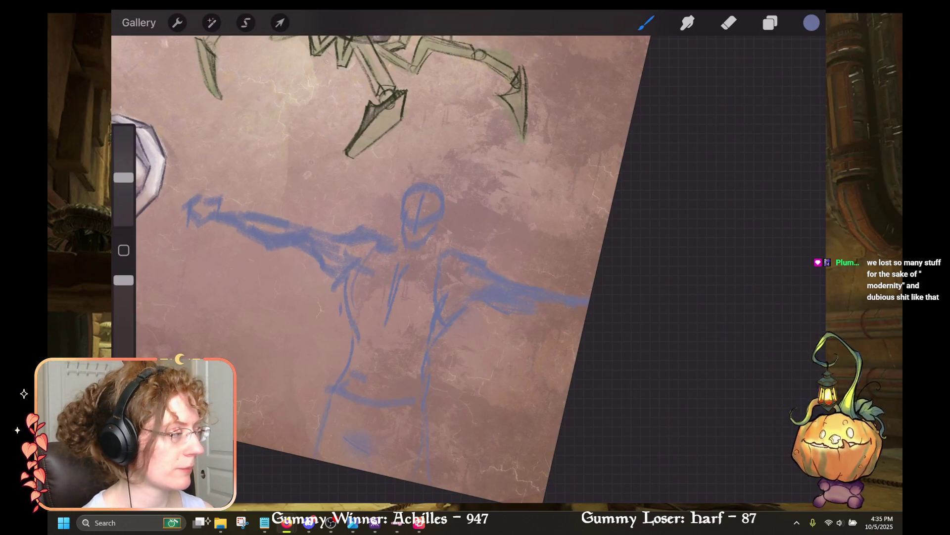
# Step: Pan and rotate the canvas about 45°, magnifying the blue figure sketch
pyautogui.hscroll(-3, 401, 268)
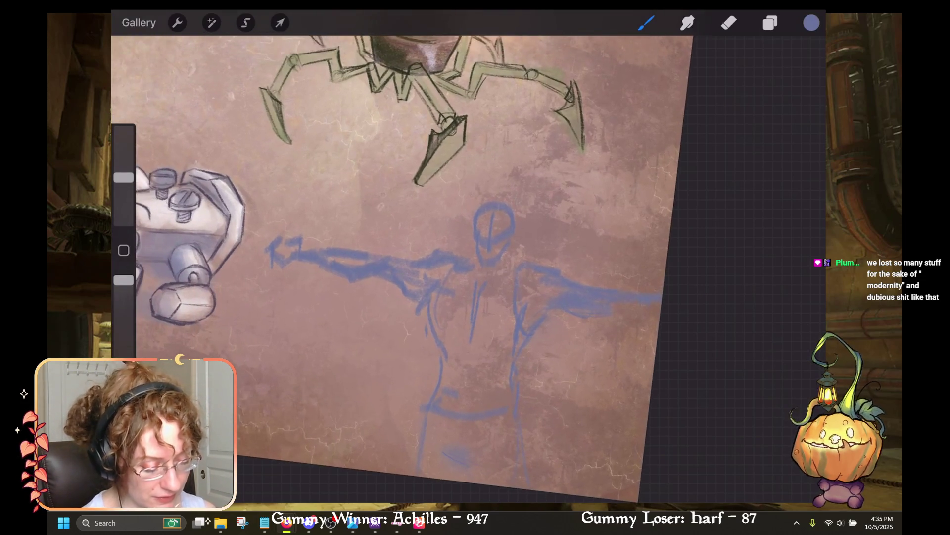
pyautogui.scroll(3, 475, 268)
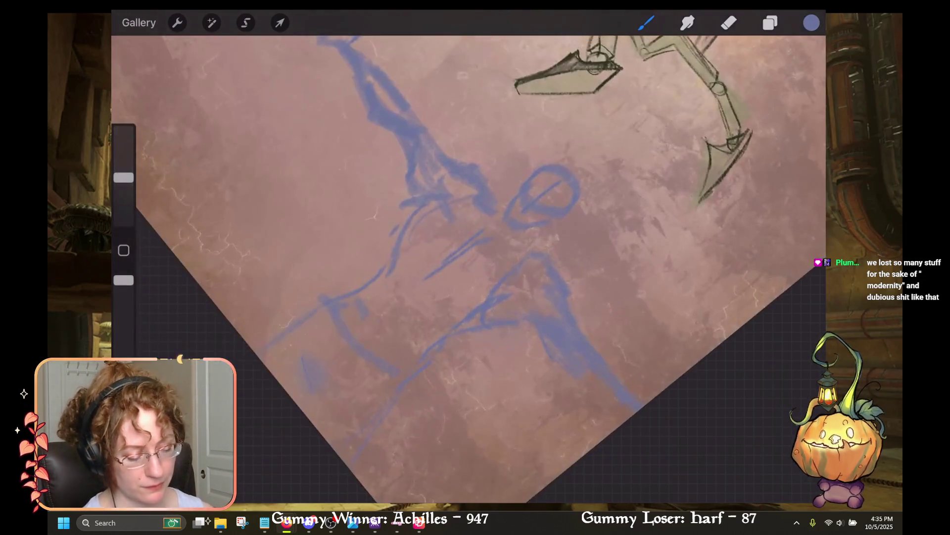